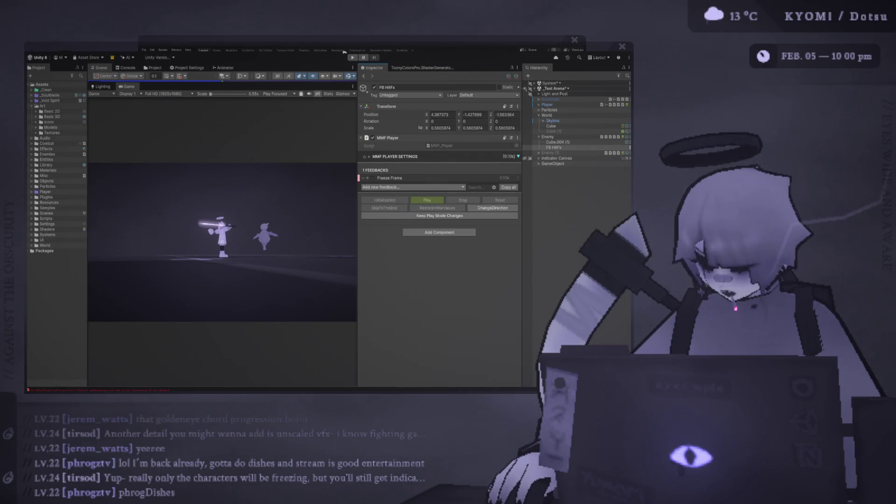
Show the Console log and widen the Game view
{"action": "key", "text": "ctrl+shift+c"}
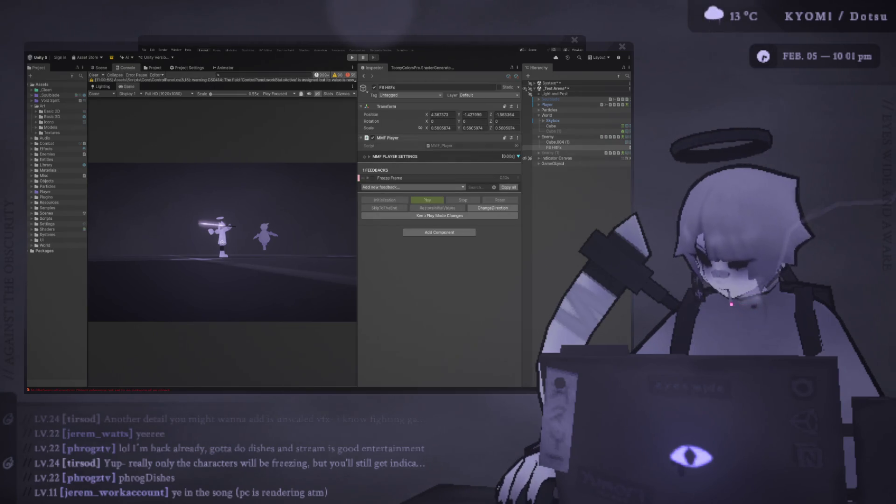
{"action": "left_click_drag", "start_coordinate": [357, 104], "coordinate": [453, 104]}
Playtest in Play mode: combo-attack the enemy, jump away, attack again, then stop
{"action": "left_click", "coordinate": [352, 58]}
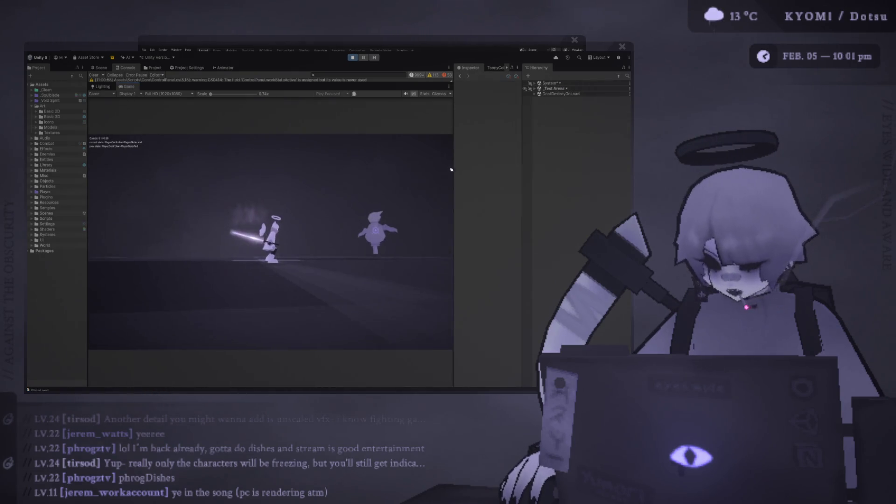
{"action": "left_click", "coordinate": [452, 170]}
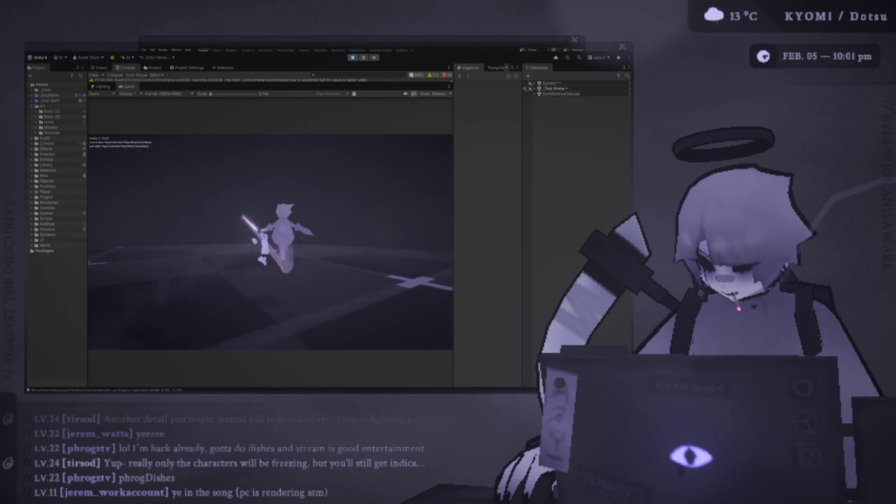
{"action": "key", "text": "space"}
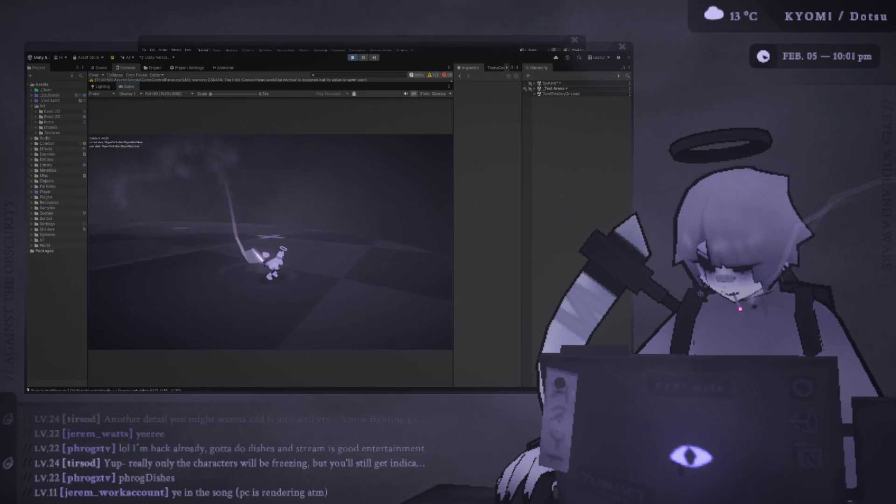
{"action": "left_click", "coordinate": [451, 170]}
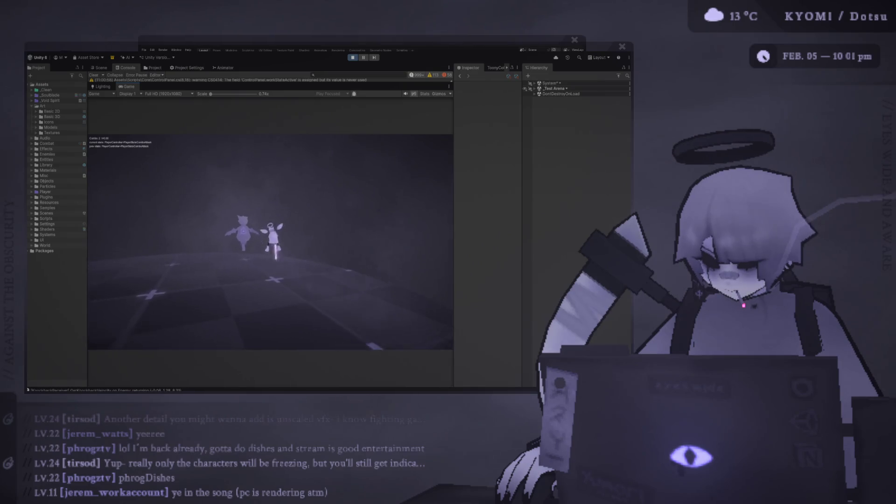
{"action": "key", "text": "Escape"}
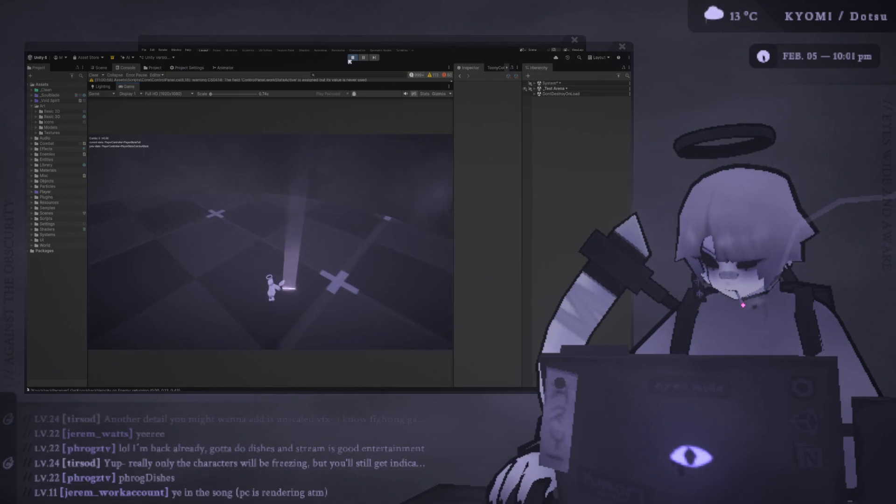
{"action": "left_click", "coordinate": [350, 59]}
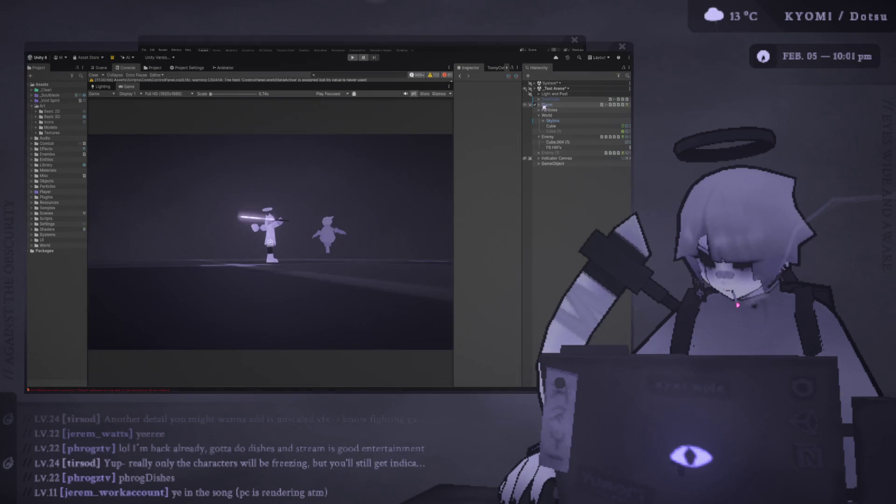
Select FB HitFx and widen the Inspector to read its MMF Player Freeze Frame settings
{"action": "left_click", "coordinate": [558, 148]}
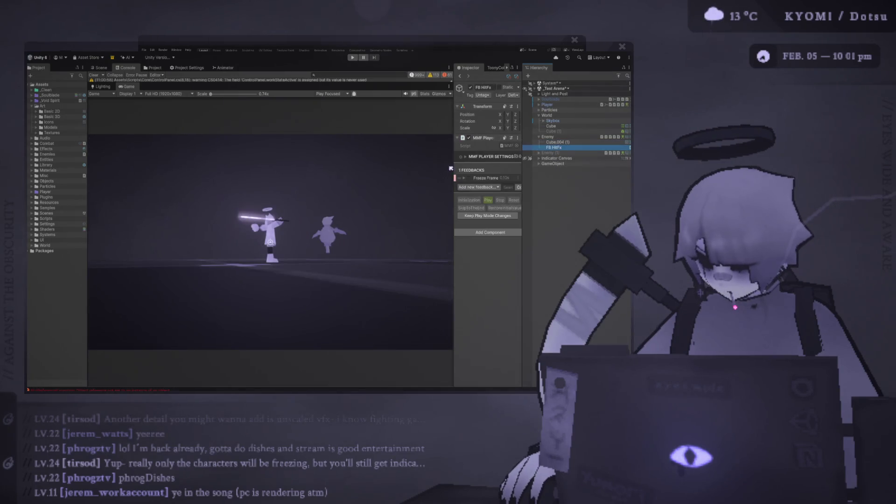
{"action": "left_click_drag", "start_coordinate": [454, 167], "coordinate": [398, 167]}
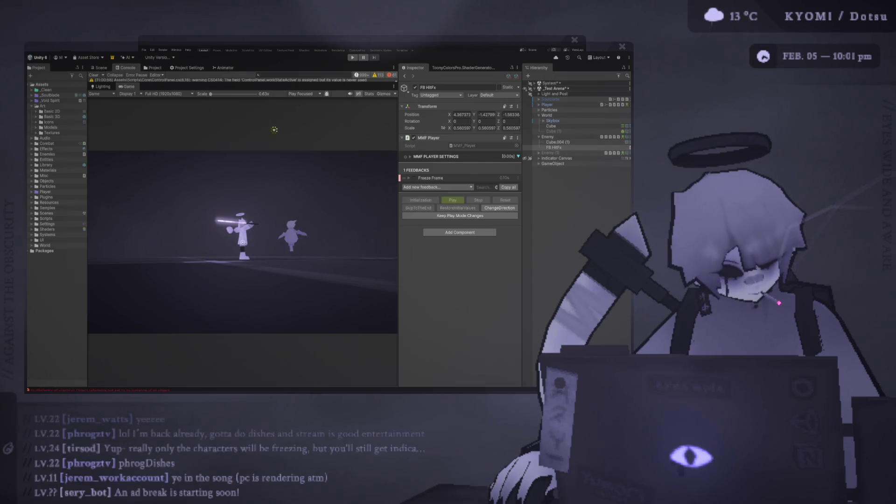
{"action": "left_click", "coordinate": [352, 58]}
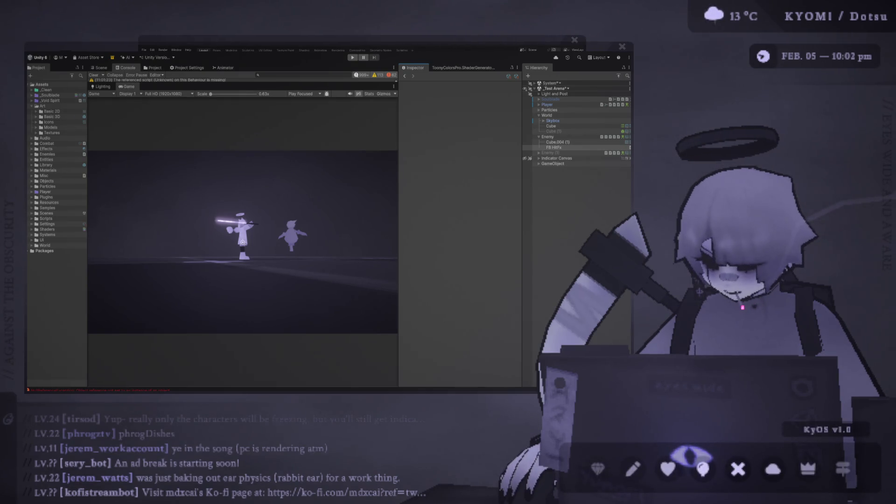
Run the test arena, attack the enemy to check hit effects, then stop Play mode
{"action": "left_click", "coordinate": [353, 57]}
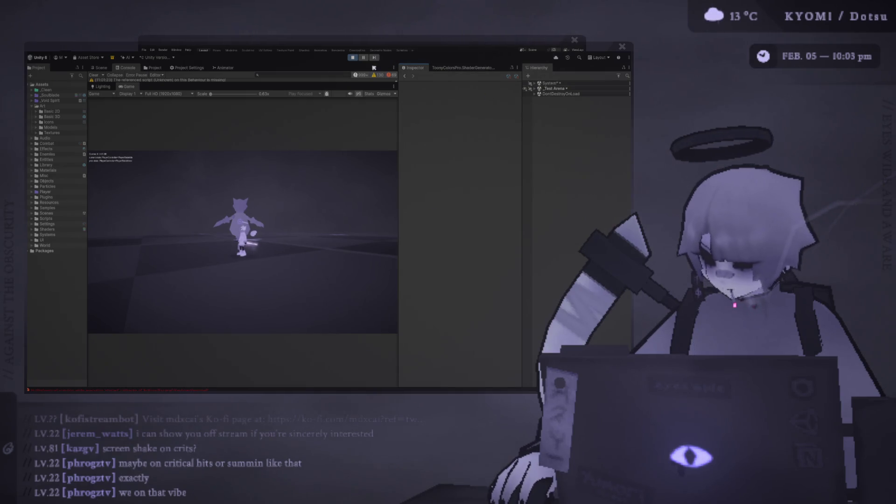
{"action": "left_click", "coordinate": [353, 58]}
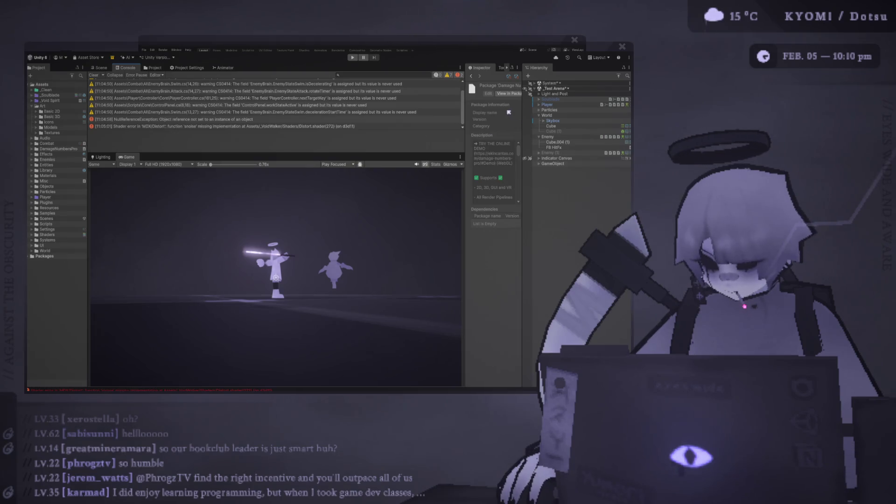
Return to the Console, make the Game view taller, and expand the Combat folder
{"action": "left_click", "coordinate": [100, 68]}
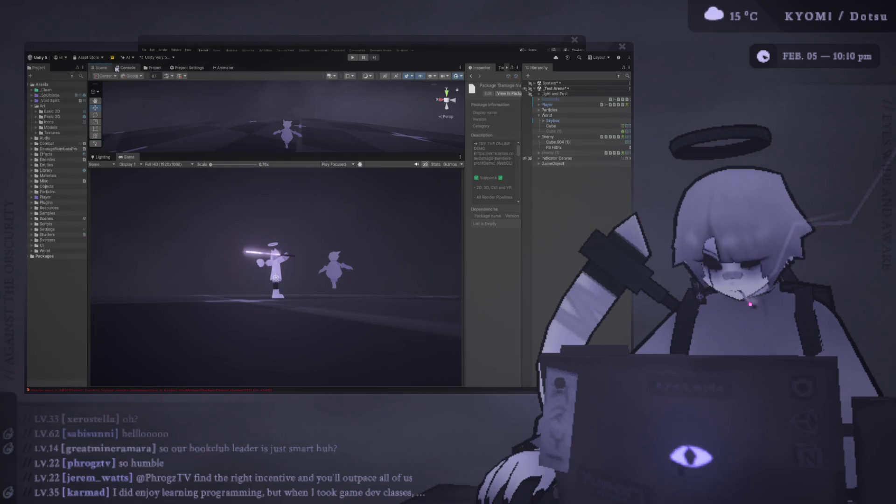
{"action": "left_click", "coordinate": [117, 68]}
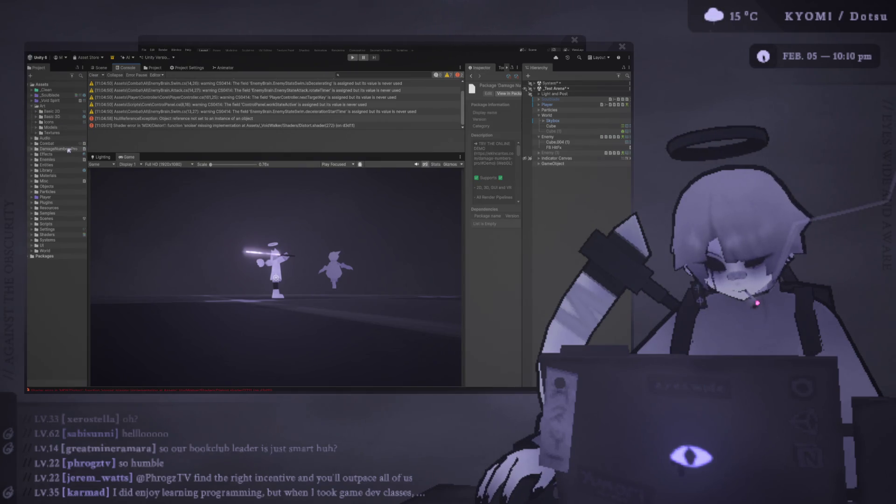
{"action": "left_click_drag", "start_coordinate": [222, 153], "coordinate": [222, 73]}
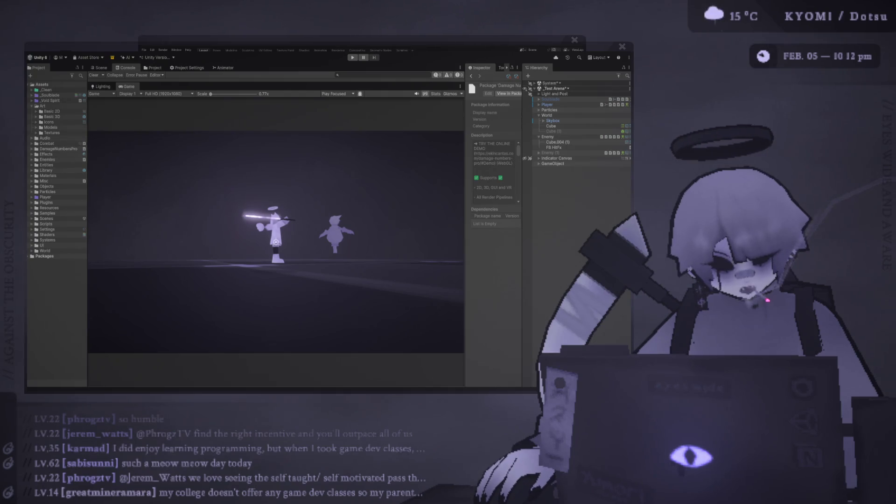
{"action": "left_click", "coordinate": [32, 143]}
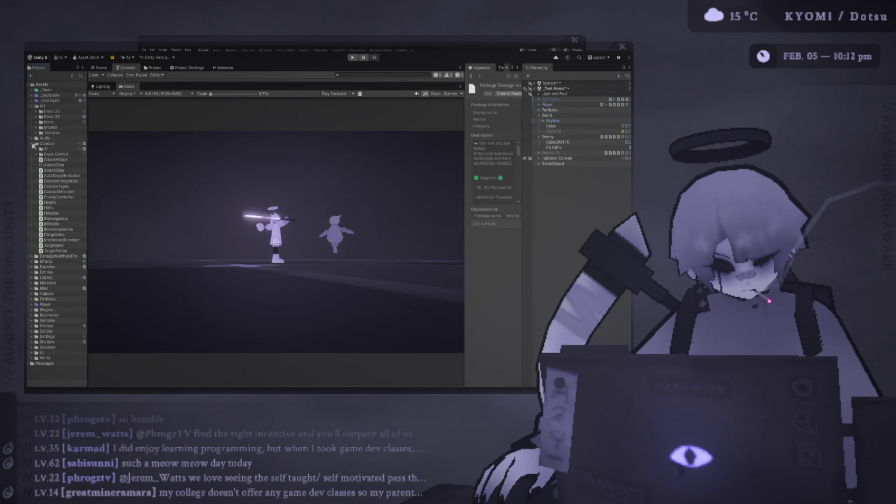
Select the HitFx script under Combat to view its source code
{"action": "left_click", "coordinate": [61, 208]}
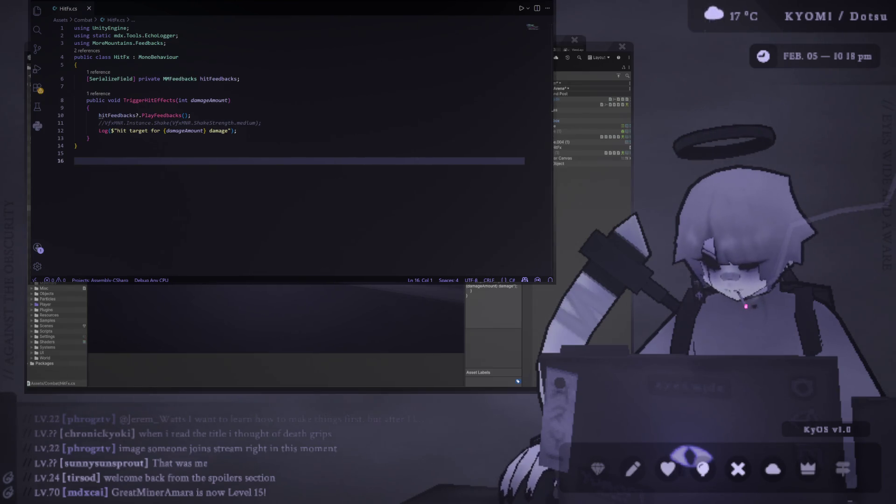
Switch from Visual Studio Code back to the Unity editor
{"action": "left_click", "coordinate": [79, 309]}
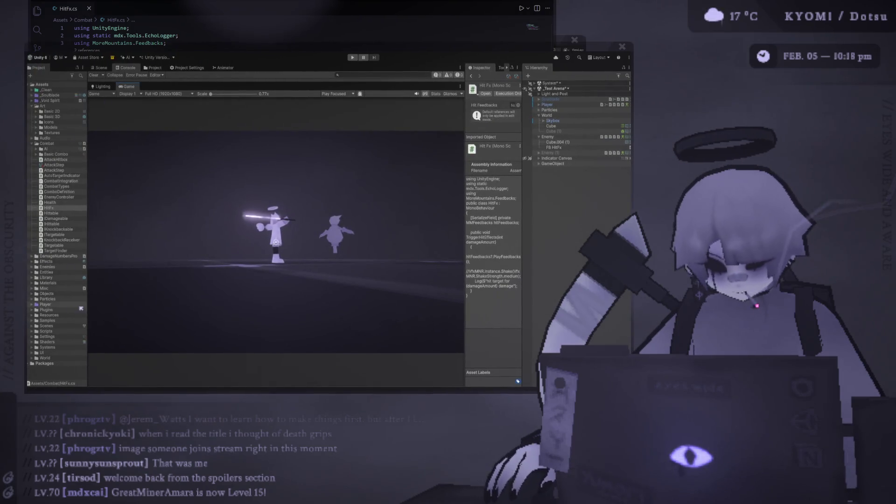
Expand DamageNumbersPro and drag the Damage Number (Mesh) prefab into the Hierarchy
{"action": "left_click", "coordinate": [31, 256]}
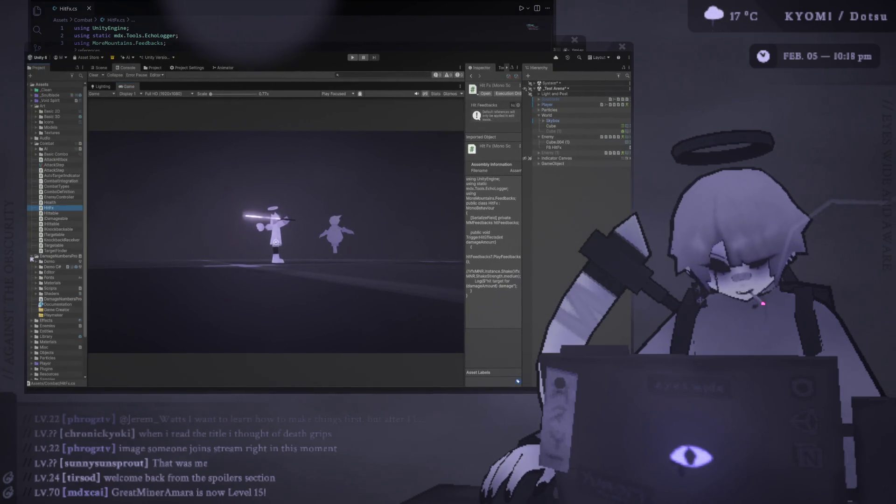
{"action": "left_click", "coordinate": [191, 217]}
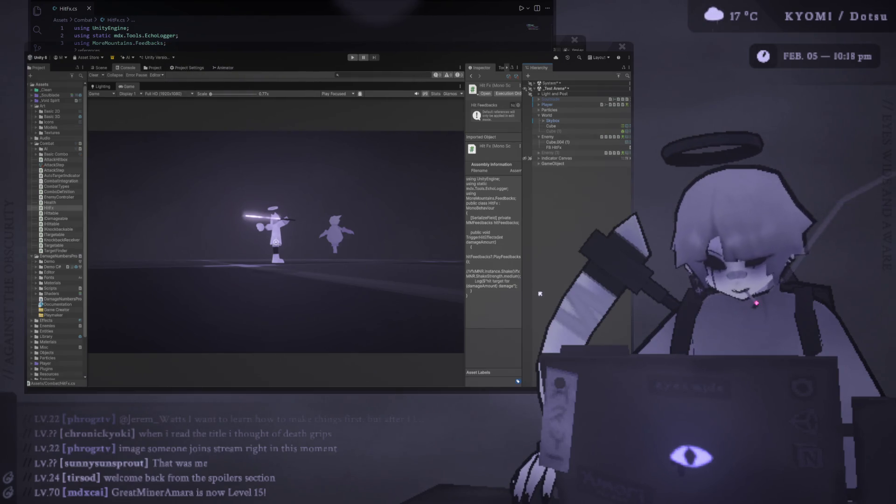
{"action": "left_click_drag", "start_coordinate": [540, 293], "coordinate": [540, 294]}
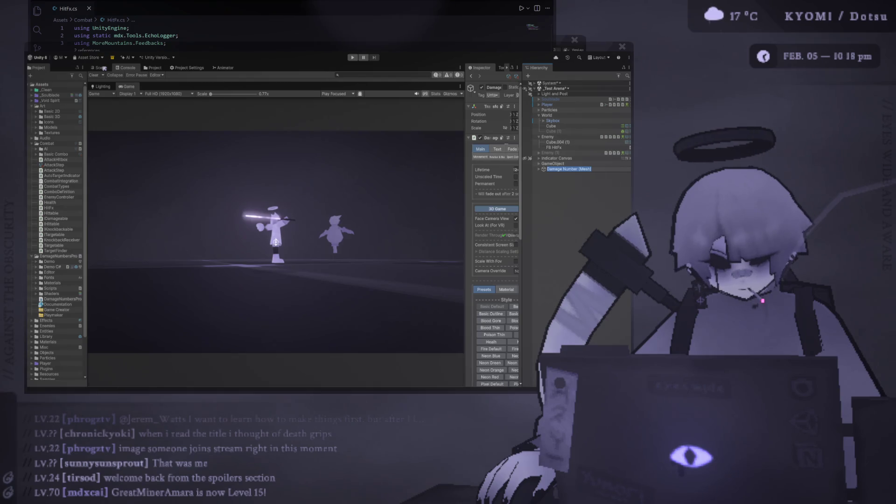
{"action": "left_click", "coordinate": [102, 68]}
Dock the Game view below the Scene view, collapse Assets, and frame the Damage Number object
{"action": "left_click_drag", "start_coordinate": [208, 87], "coordinate": [203, 226]}
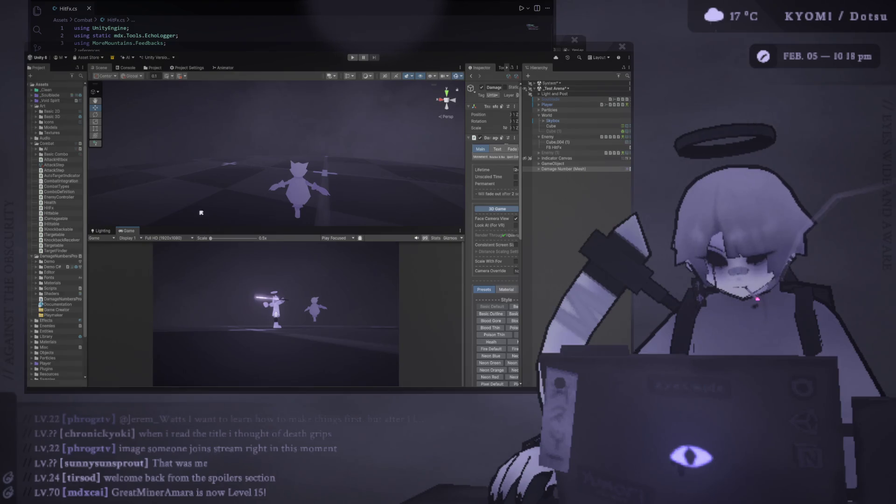
{"action": "left_click", "coordinate": [31, 86], "text": "alt"}
{"action": "left_click", "coordinate": [30, 85]}
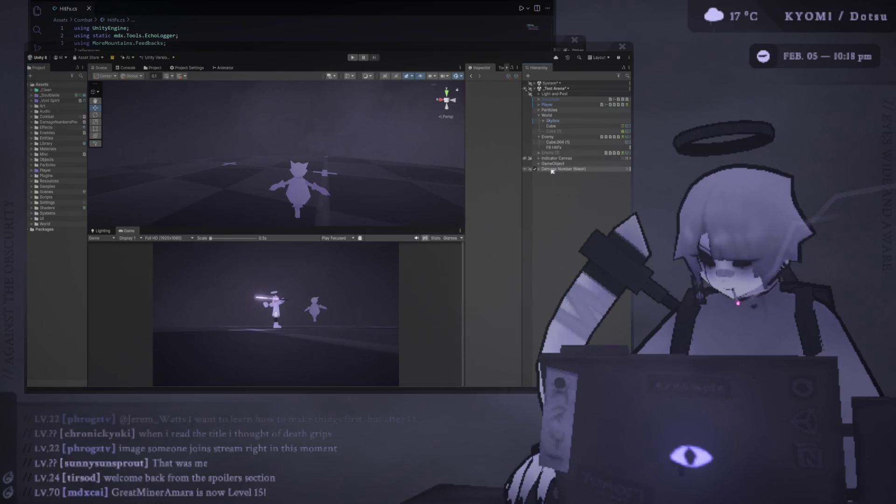
{"action": "key", "text": "f"}
{"action": "mouse_move", "coordinate": [341, 153]}
{"action": "left_mouse_down"}
{"action": "mouse_move", "coordinate": [314, 174]}
{"action": "mouse_move", "coordinate": [209, 184]}
{"action": "mouse_move", "coordinate": [333, 223]}
{"action": "left_mouse_up"}
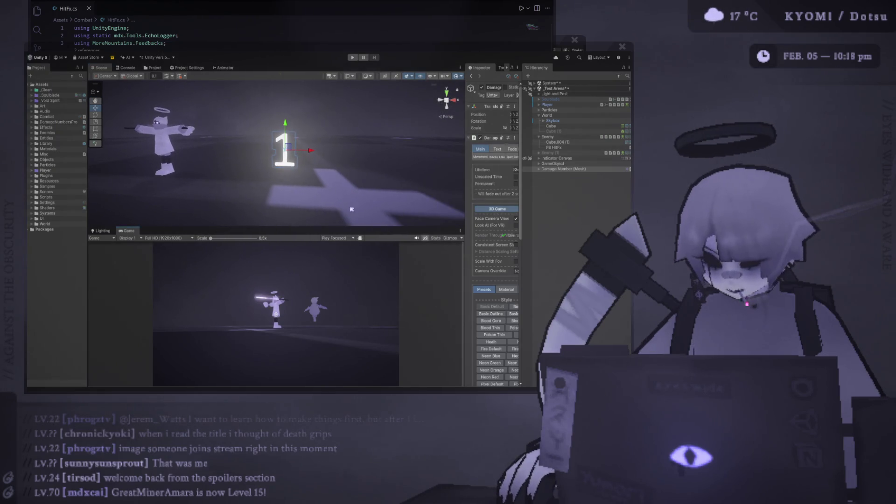
{"action": "left_click", "coordinate": [536, 170]}
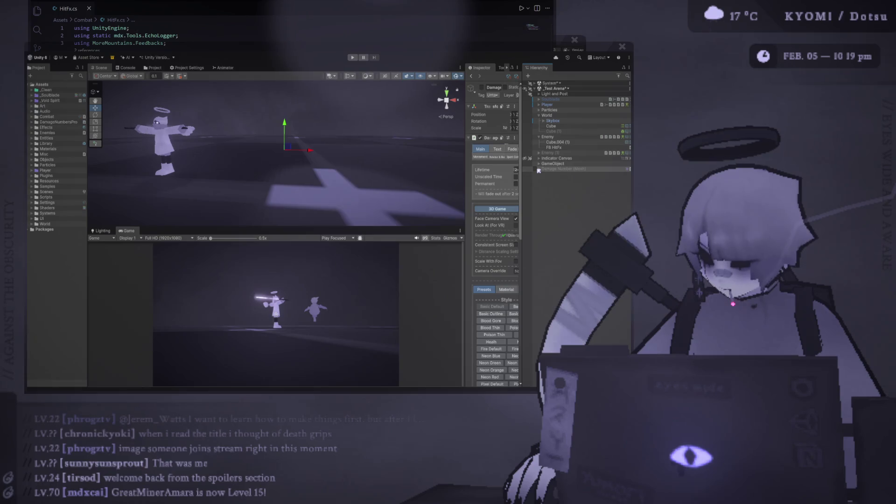
{"action": "left_click", "coordinate": [534, 170]}
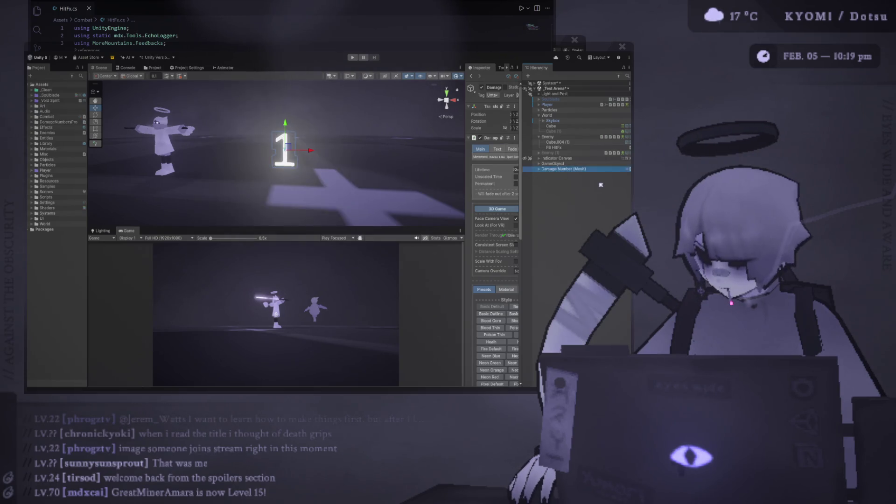
{"action": "left_click", "coordinate": [567, 169]}
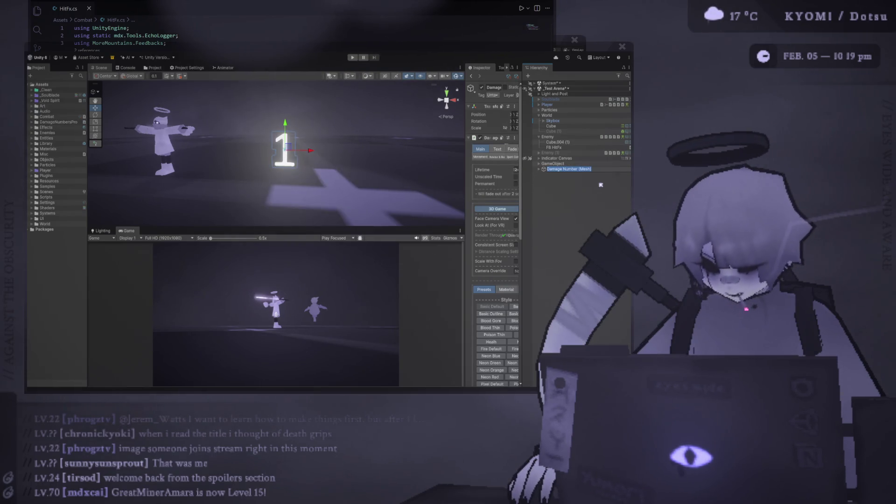
Rename the object to 'DMG Number' and expand it to select its TMP child
{"action": "key", "text": "BackSpace"}
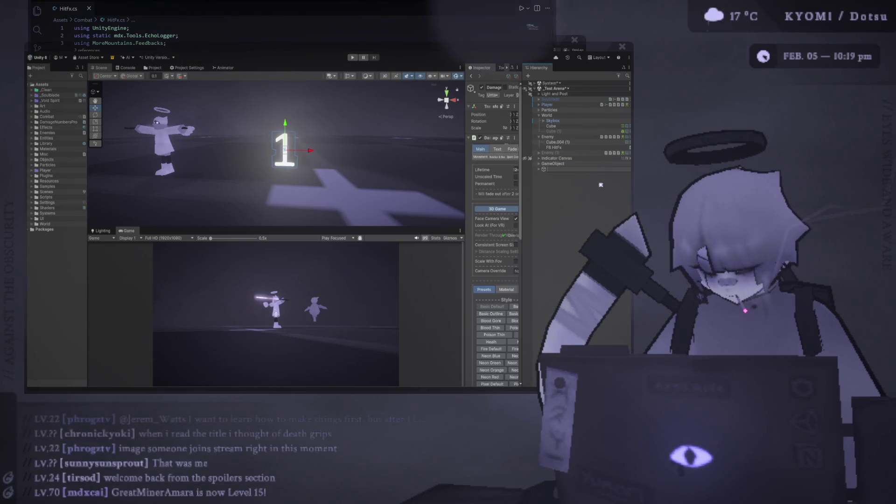
{"action": "type", "text": "DMG"}
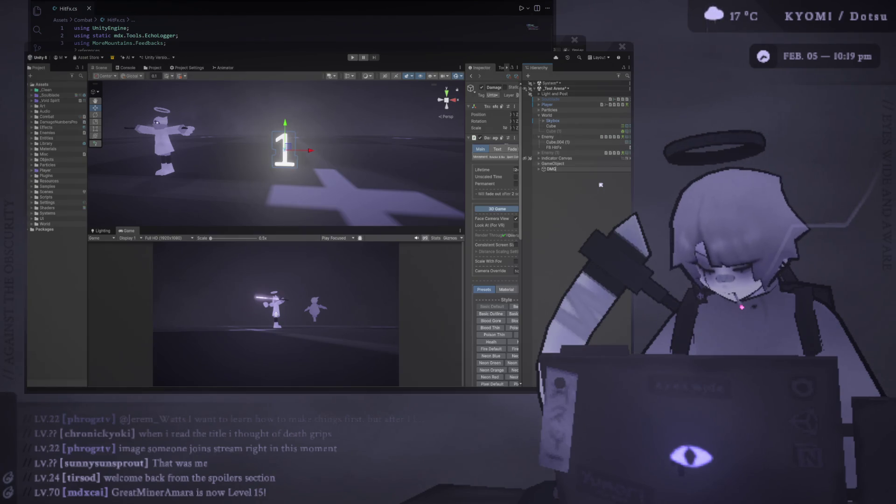
{"action": "type", "text": " Num"}
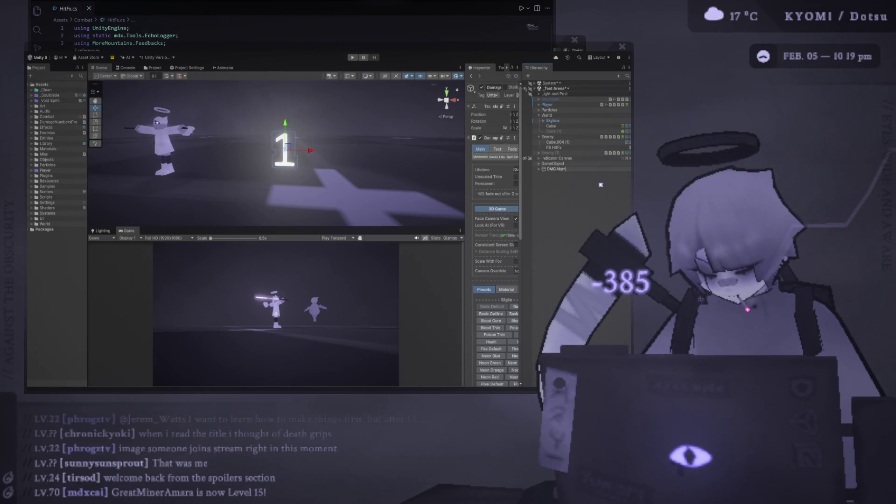
{"action": "type", "text": "ber"}
{"action": "key", "text": "Return"}
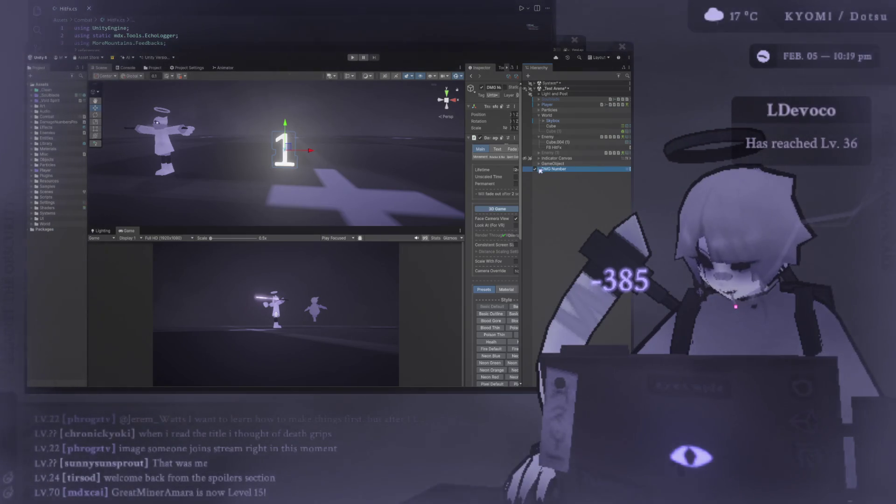
{"action": "left_click", "coordinate": [539, 169]}
{"action": "left_click", "coordinate": [555, 174]}
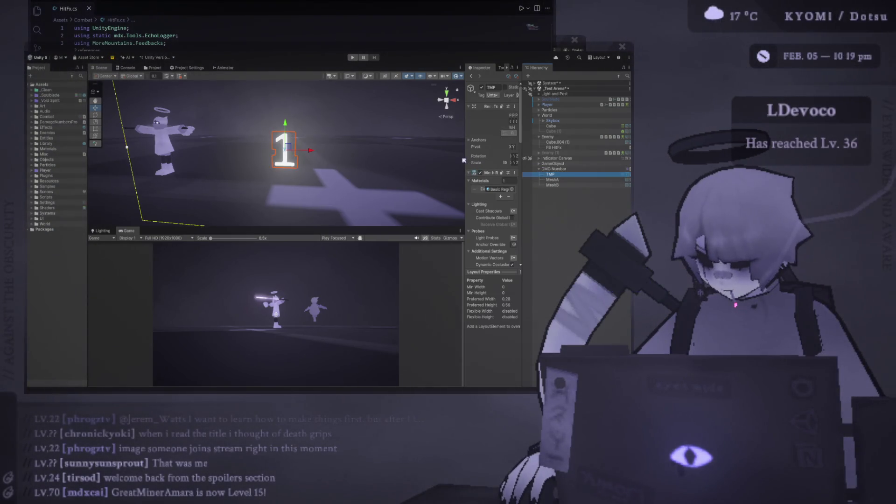
Widen the Inspector, select DMG Number, and bring up its Damage Numbers Pro Text settings
{"action": "left_click", "coordinate": [464, 160]}
{"action": "left_click_drag", "start_coordinate": [464, 160], "coordinate": [305, 160]}
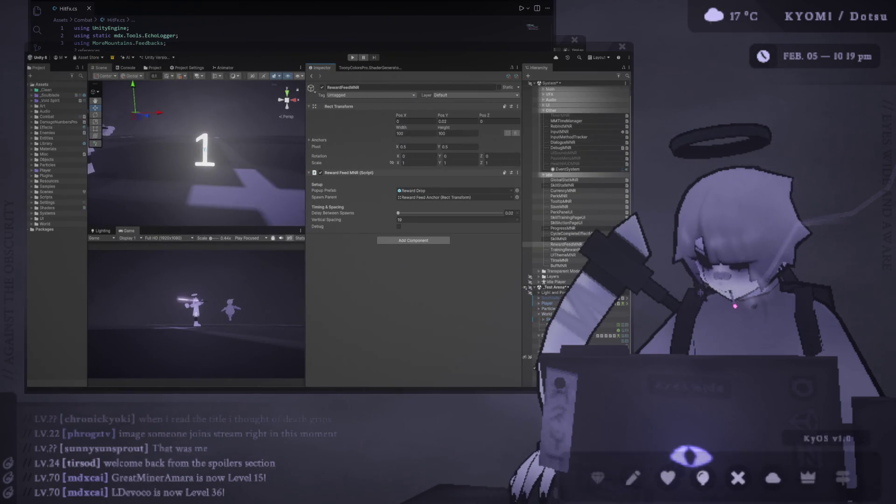
{"action": "left_click", "coordinate": [530, 372]}
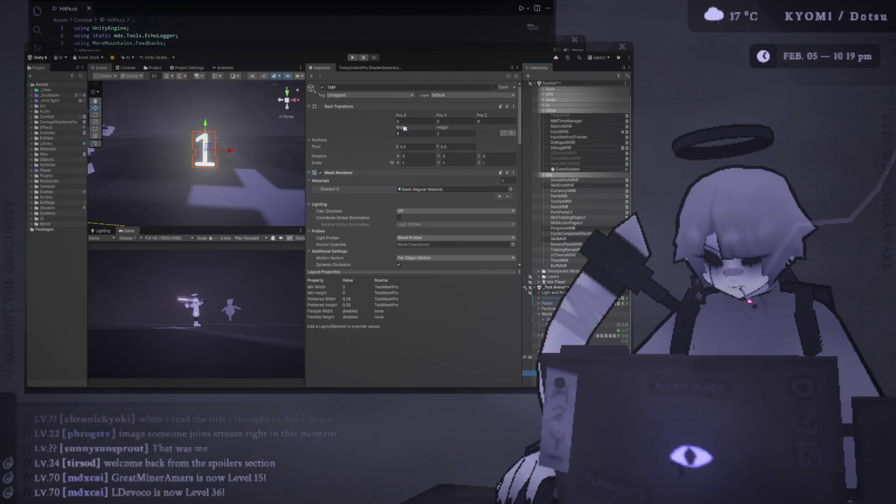
{"action": "left_click", "coordinate": [529, 368]}
{"action": "left_click", "coordinate": [529, 373]}
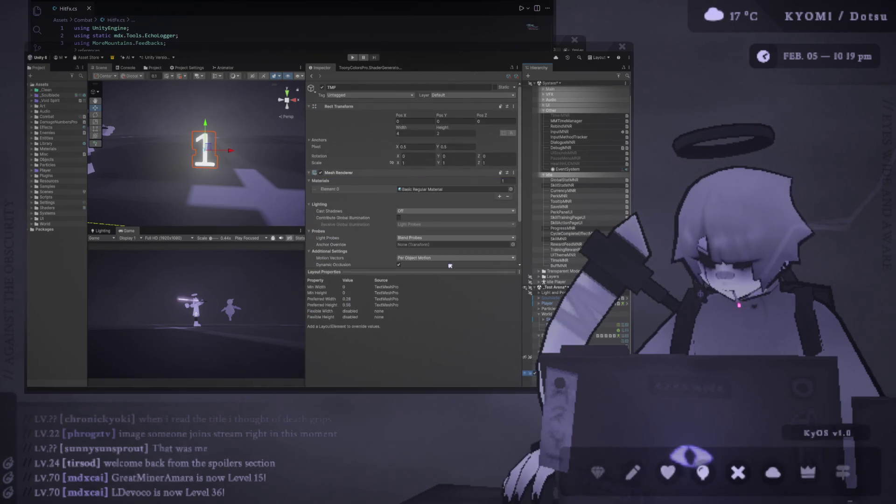
{"action": "left_click", "coordinate": [529, 367]}
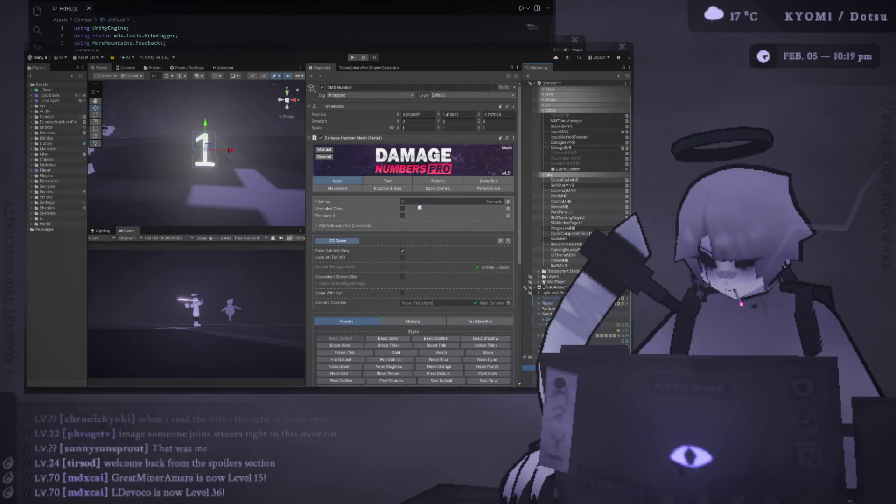
{"action": "left_click", "coordinate": [385, 181]}
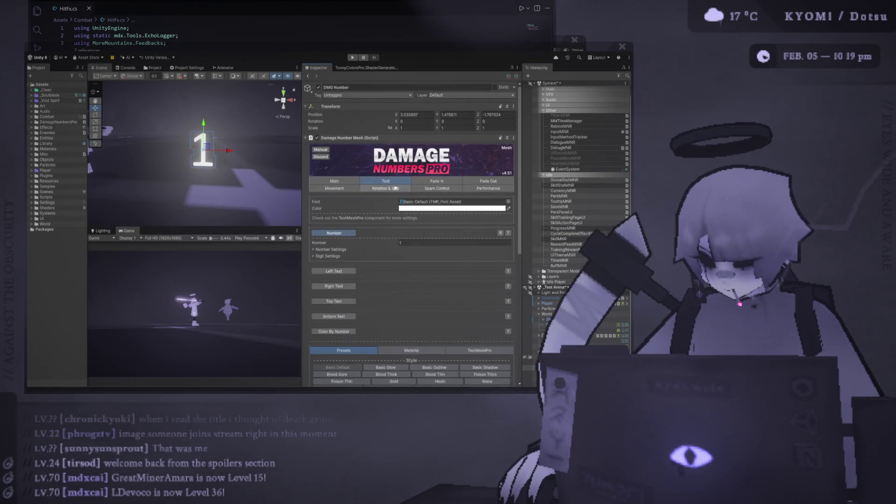
{"action": "scroll", "coordinate": [443, 205], "scroll_direction": "down", "scroll_amount": 2}
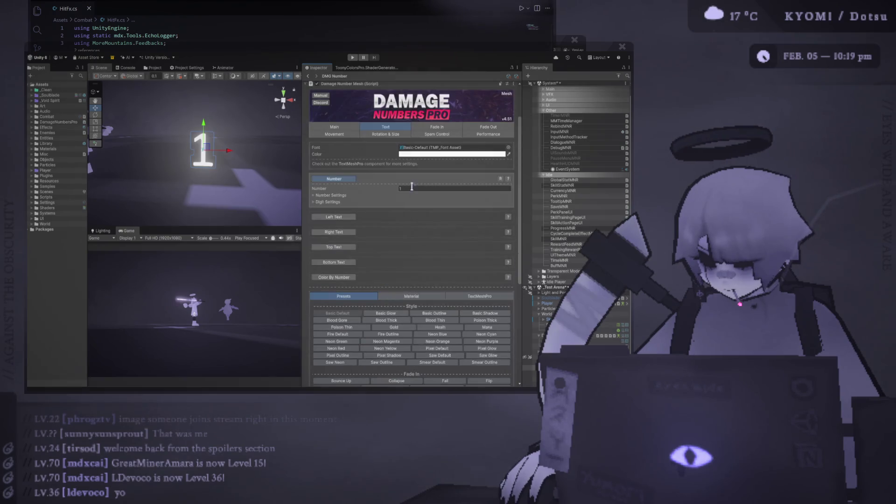
{"action": "scroll", "coordinate": [447, 151], "scroll_direction": "up", "scroll_amount": 1}
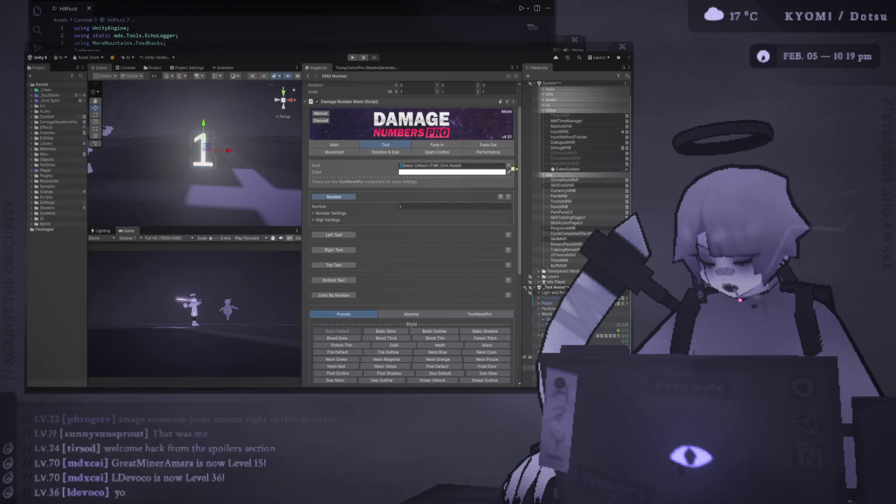
Assign a different TMP font asset and set the text Color to lavender
{"action": "left_click_drag", "start_coordinate": [513, 169], "coordinate": [512, 167]}
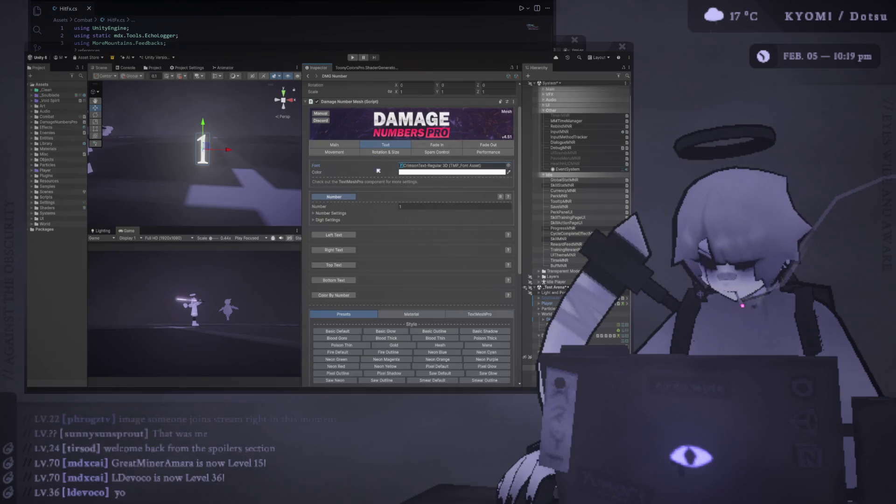
{"action": "left_click", "coordinate": [334, 146]}
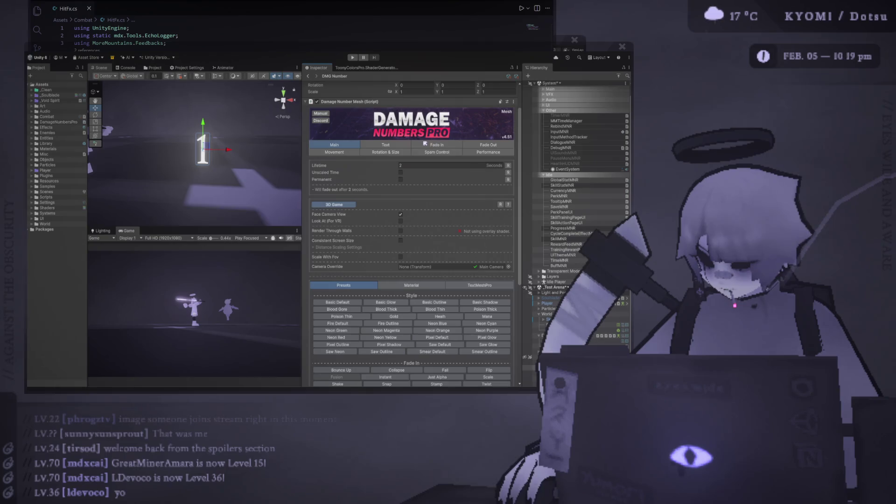
{"action": "left_click", "coordinate": [386, 144]}
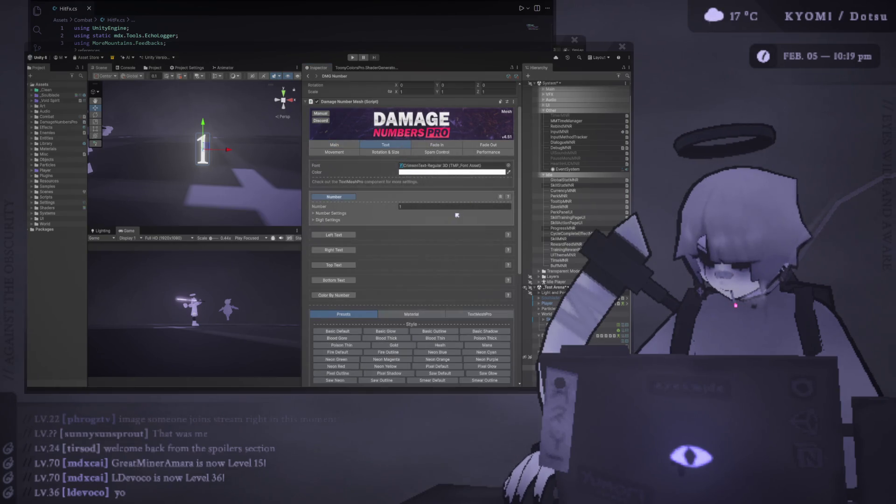
{"action": "left_click", "coordinate": [444, 170]}
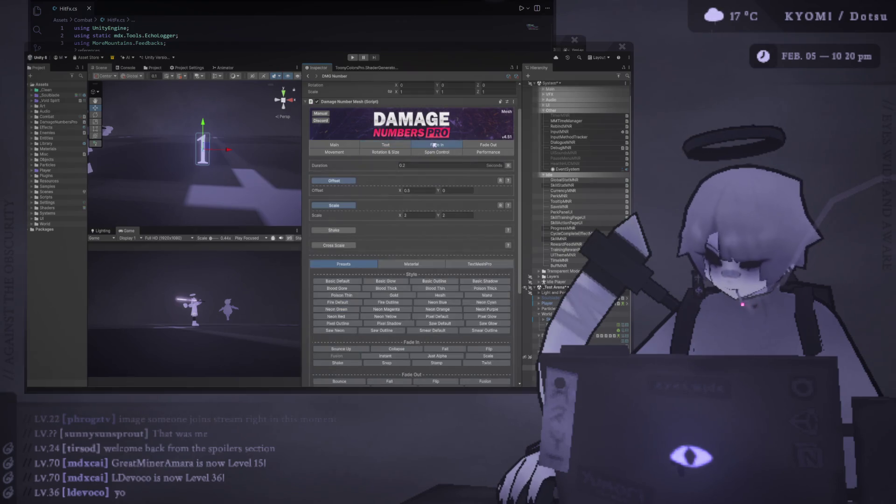
{"action": "left_click", "coordinate": [364, 147]}
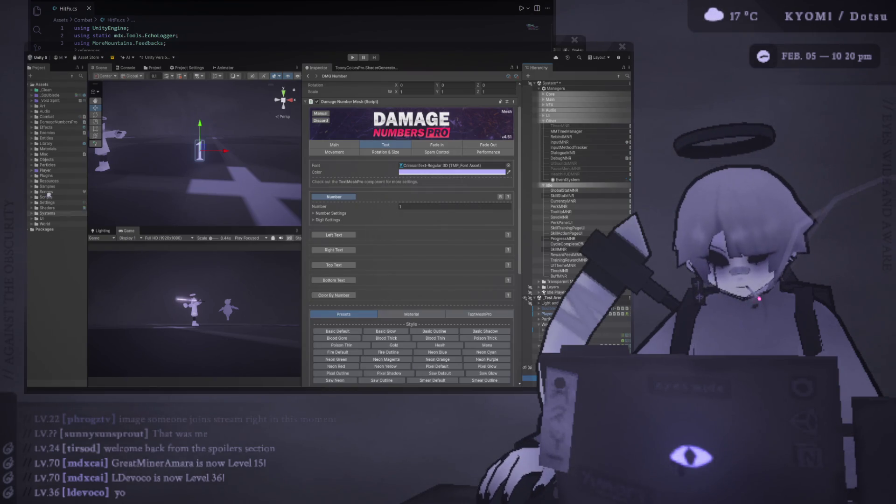
Move the DamageNumbersPro folder into the Plugins folder
{"action": "left_click", "coordinate": [63, 122]}
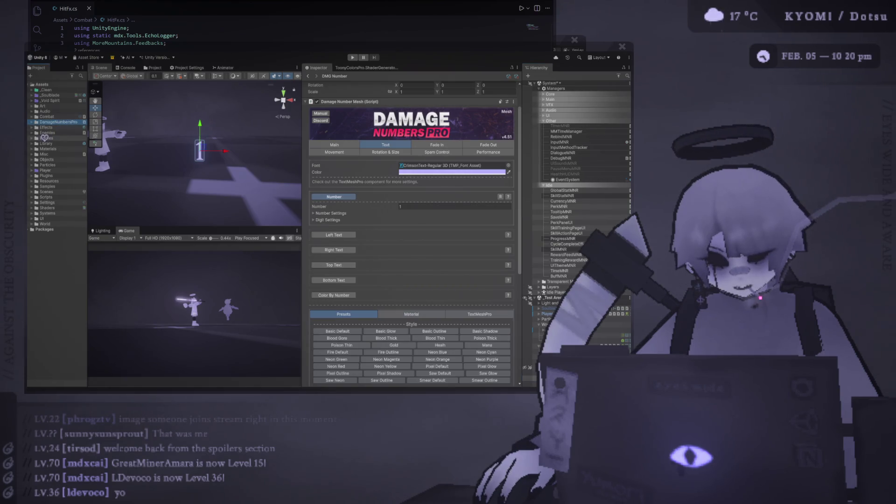
{"action": "double_click", "coordinate": [47, 176]}
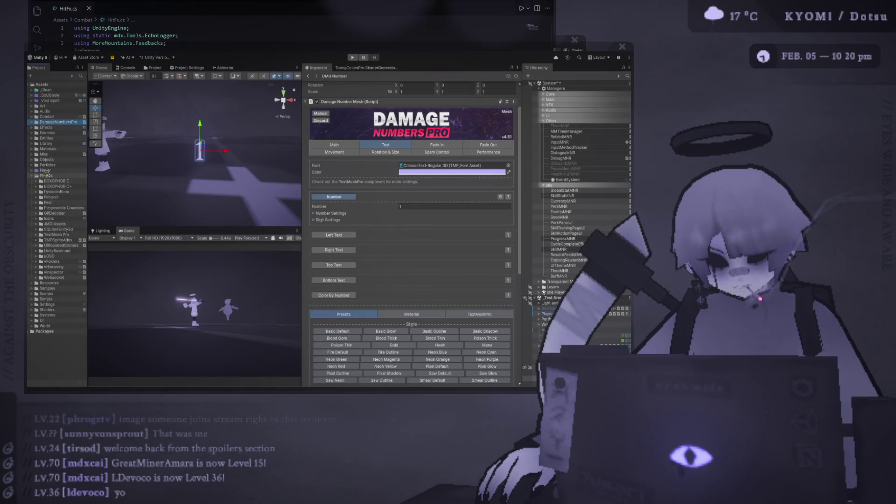
{"action": "left_click_drag", "start_coordinate": [48, 177], "coordinate": [47, 176]}
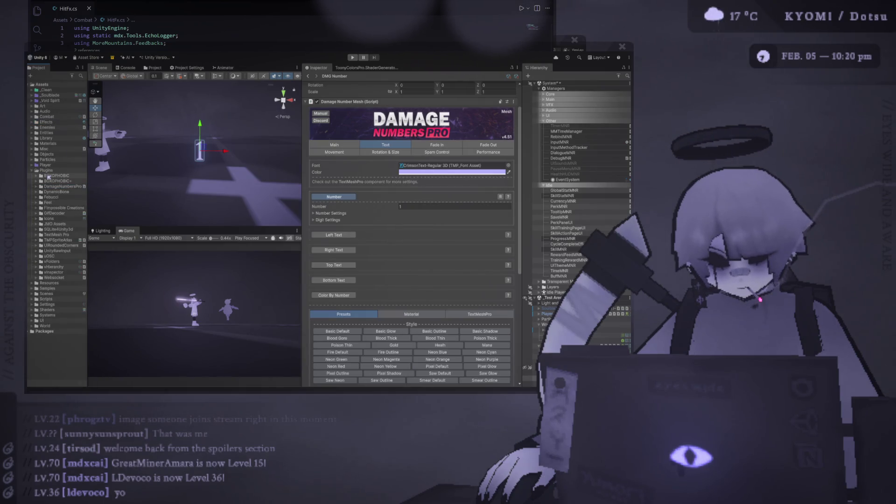
{"action": "left_click", "coordinate": [32, 171]}
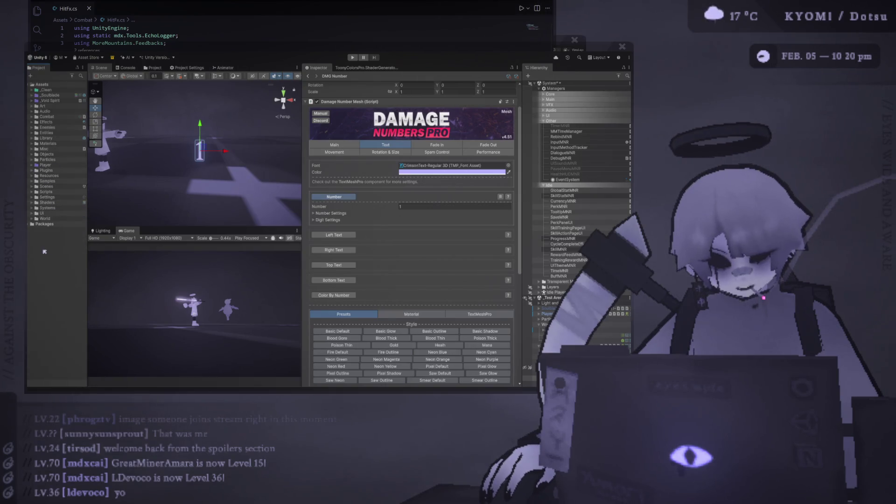
Create a folder named Damage inside Combat and save DMG Number into it as a prefab
{"action": "left_click", "coordinate": [31, 117]}
{"action": "left_click", "coordinate": [47, 117]}
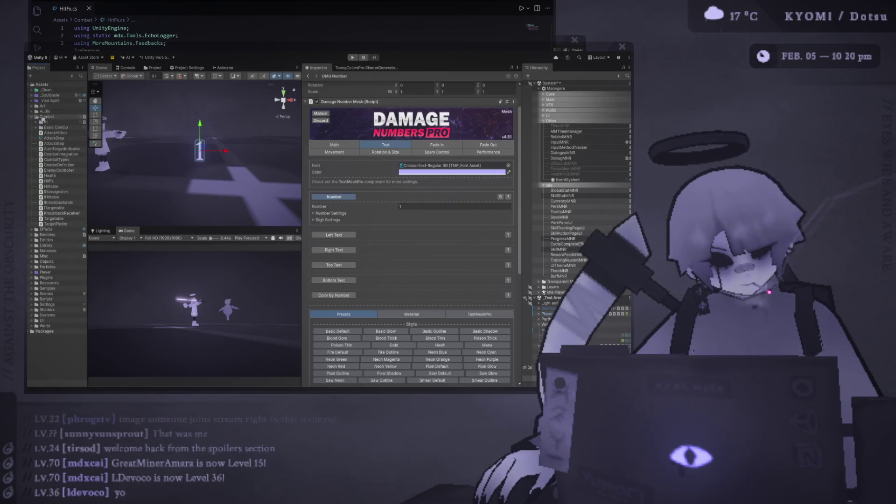
{"action": "key", "text": "ctrl+shift+n"}
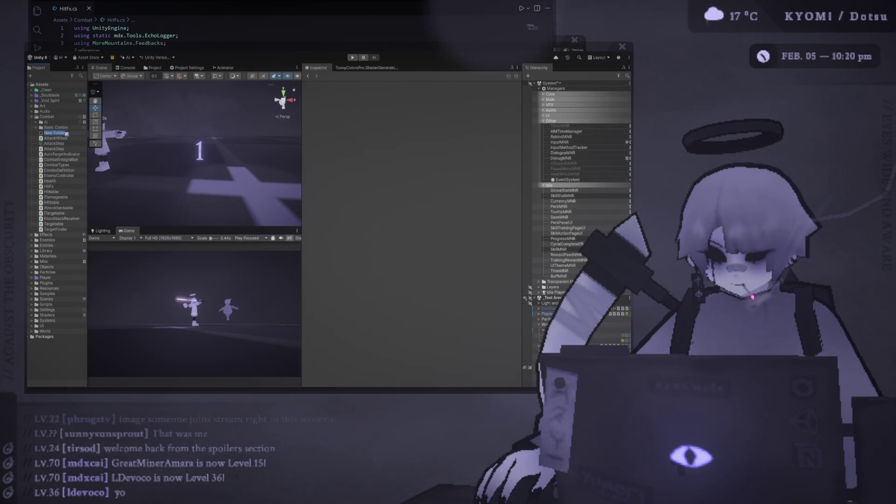
{"action": "type", "text": "Damag"}
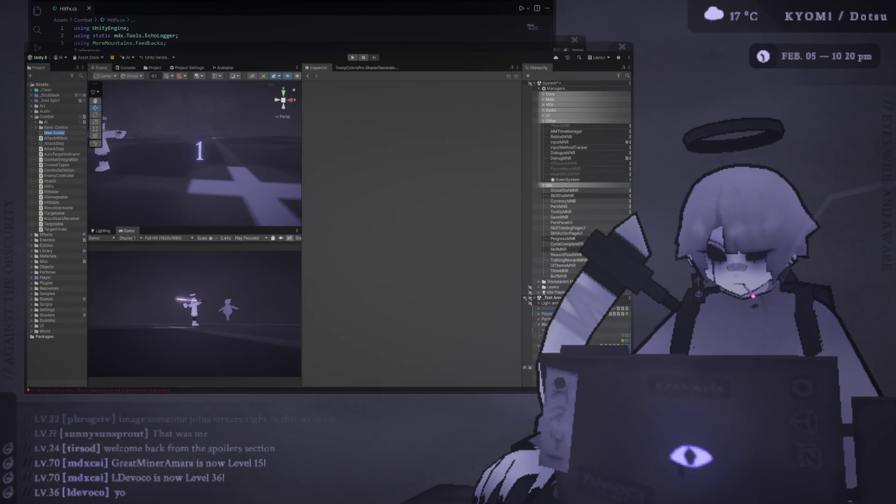
{"action": "type", "text": "e"}
{"action": "key", "text": "Return"}
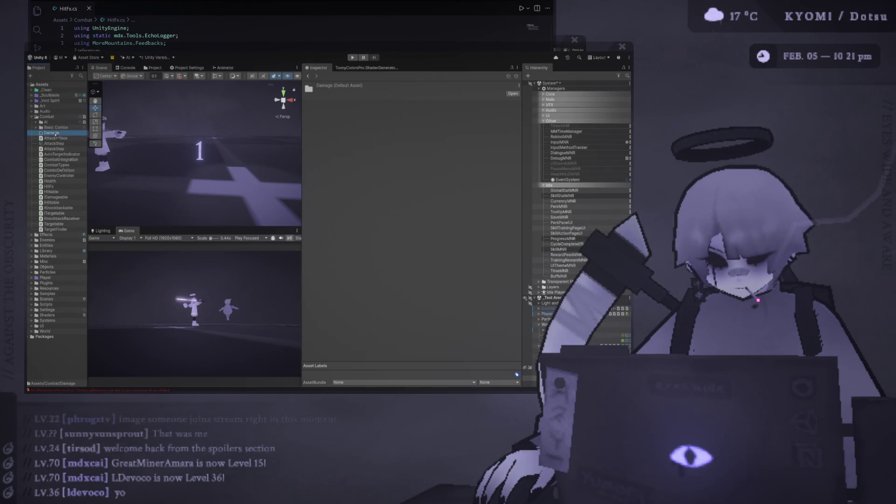
{"action": "left_click_drag", "start_coordinate": [548, 313], "coordinate": [54, 134]}
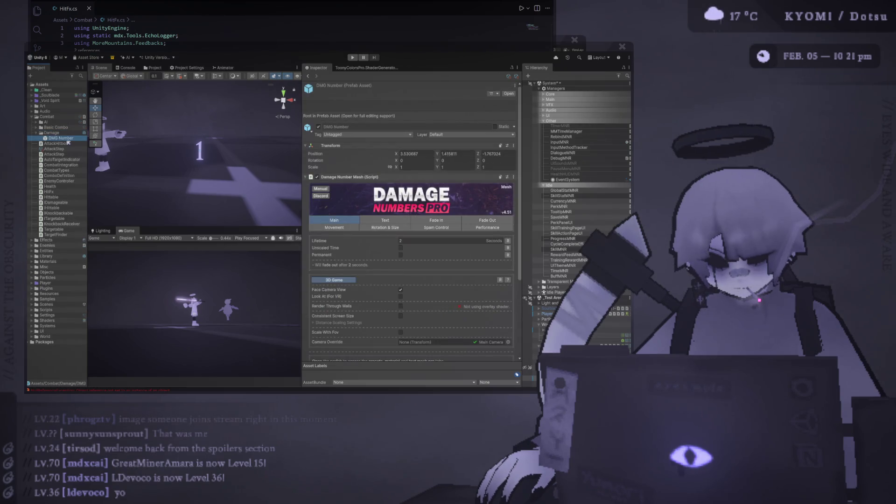
Collapse the Damage and Combat folders, widen the Scene/Game views and Inspector, then return to HitFx.cs
{"action": "left_click", "coordinate": [36, 133]}
{"action": "left_click", "coordinate": [32, 116]}
{"action": "left_click_drag", "start_coordinate": [301, 135], "coordinate": [408, 135]}
{"action": "left_click_drag", "start_coordinate": [522, 140], "coordinate": [544, 140]}
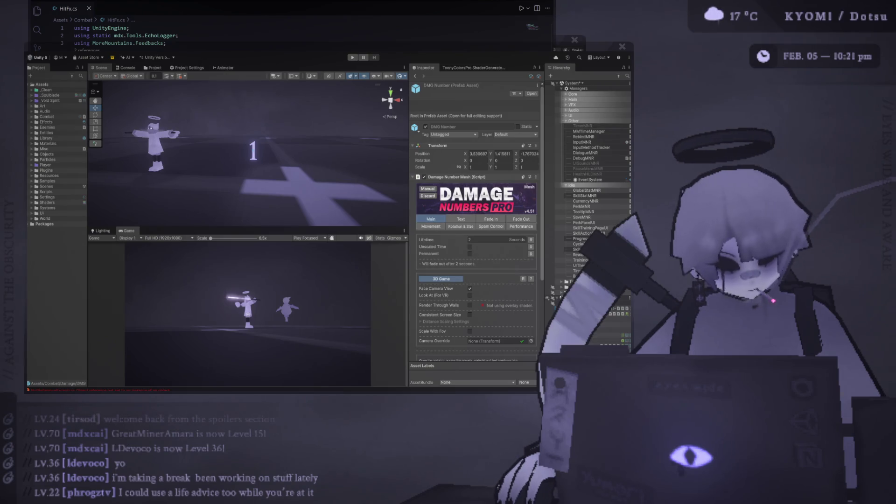
{"action": "key", "text": "alt+Tab"}
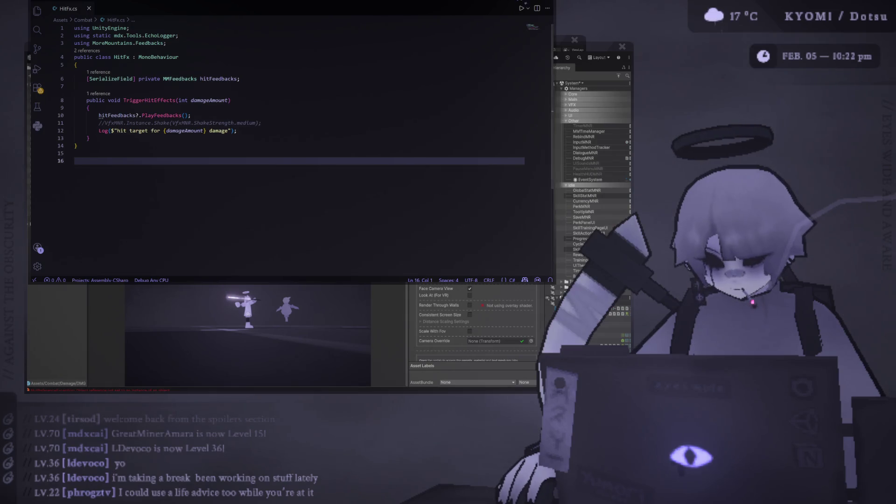
Add a 'using DamageNumbersPro;' import below the existing using lines in HitFx.cs
{"action": "left_click", "coordinate": [182, 379]}
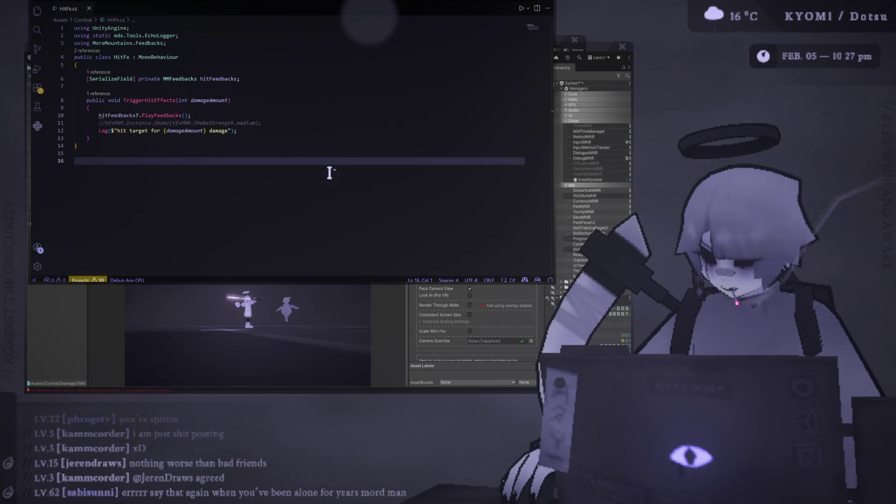
{"action": "left_click", "coordinate": [196, 42]}
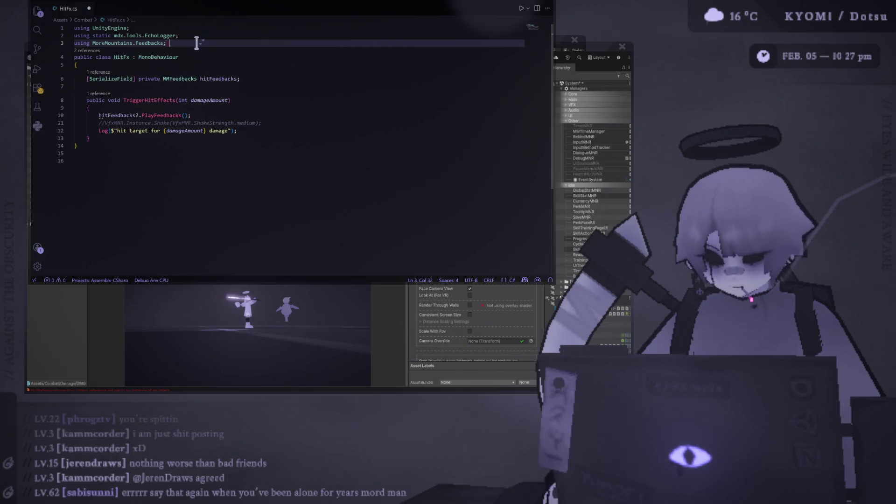
{"action": "key", "text": "Return"}
{"action": "type", "text": "using damage"}
{"action": "key", "text": "Tab"}
{"action": "key", "text": "Return"}
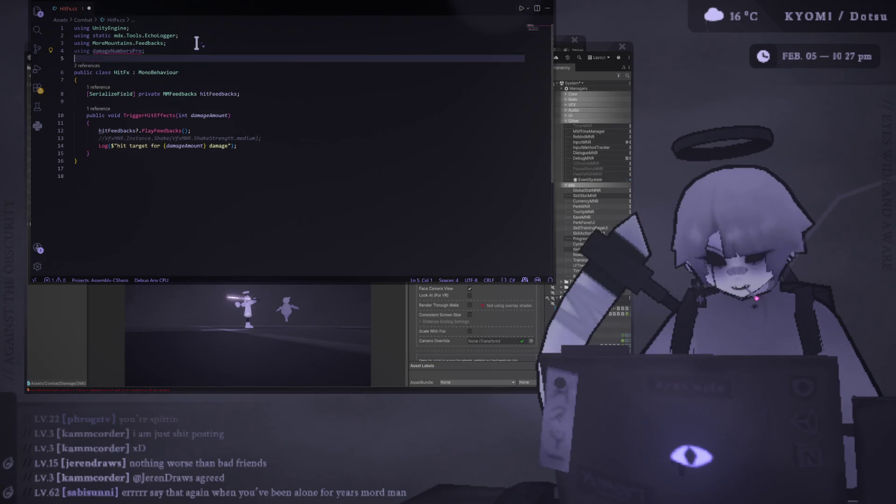
{"action": "double_click", "coordinate": [99, 50]}
{"action": "type", "text": "DamageNumbersPro"}
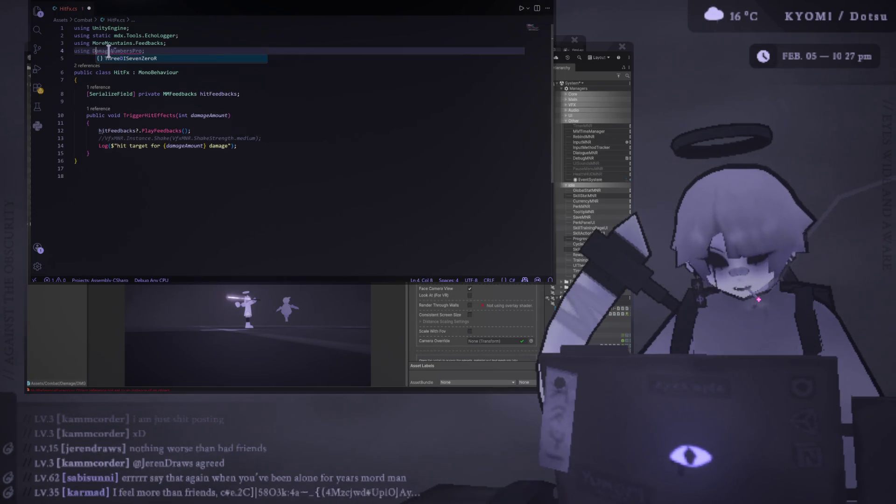
{"action": "left_click", "coordinate": [128, 50]}
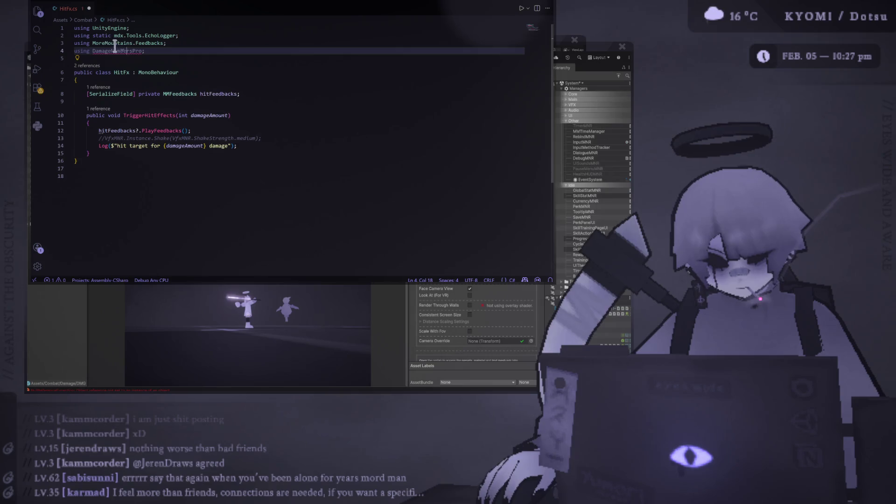
{"action": "mouse_move", "coordinate": [109, 50]}
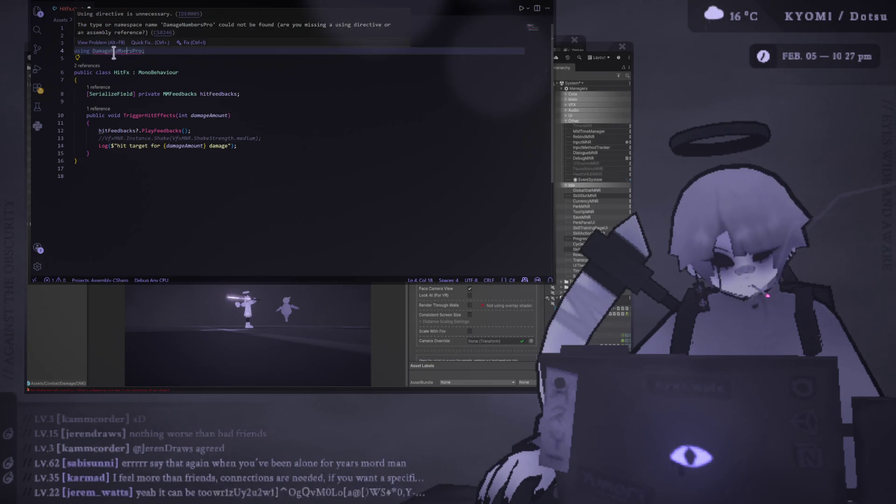
Add a [SerializeField] private DamageNumber field below hitFeedbacks, checking the import and type errors
{"action": "left_click", "coordinate": [264, 96]}
{"action": "key", "text": "Return"}
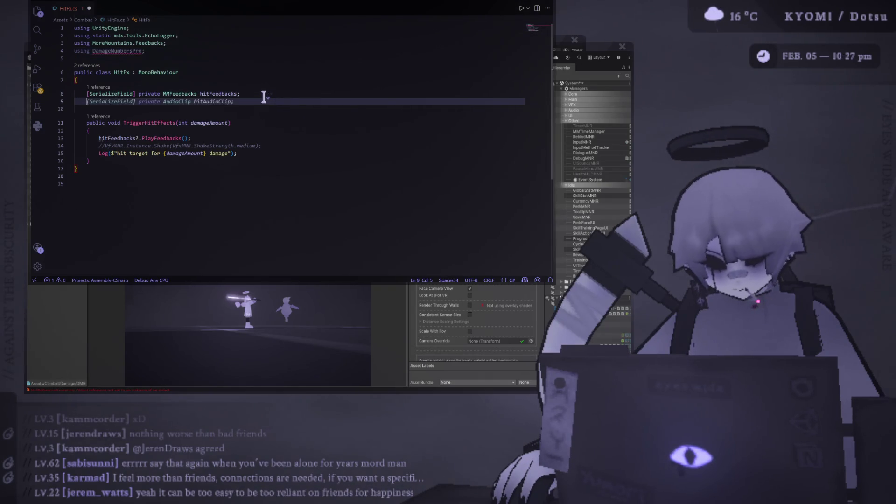
{"action": "type", "text": "["}
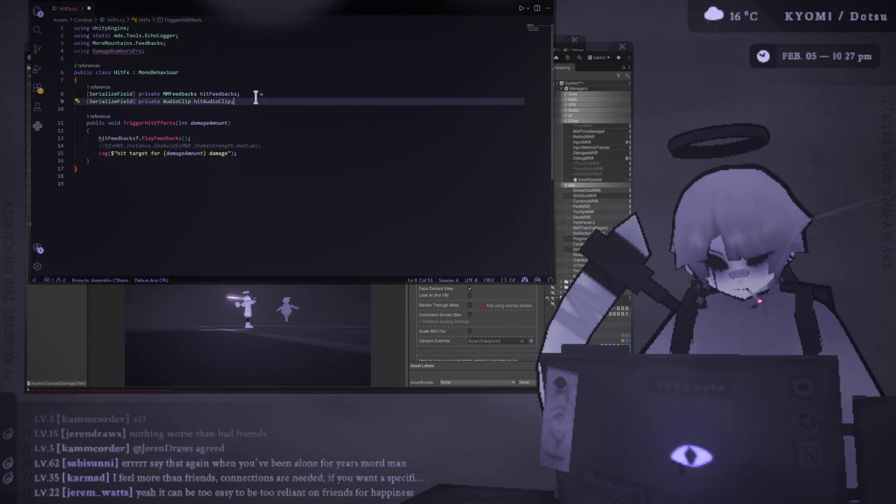
{"action": "key", "text": "Tab"}
{"action": "double_click", "coordinate": [180, 107]}
{"action": "type", "text": "Damage"}
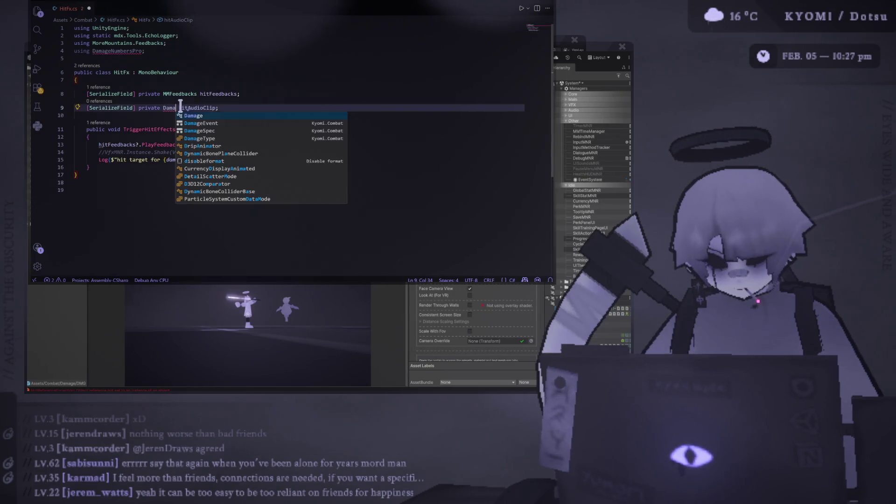
{"action": "type", "text": "Numver"}
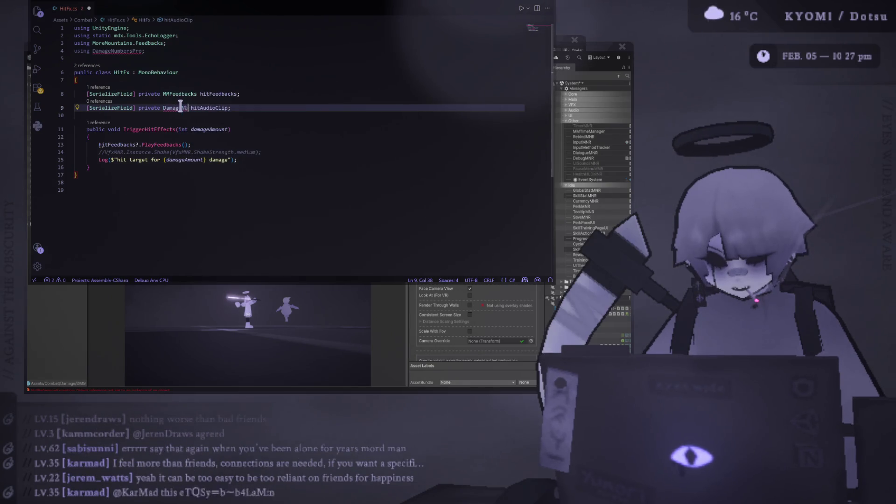
{"action": "key", "text": "BackSpace"}
{"action": "key", "text": "BackSpace"}
{"action": "key", "text": "BackSpace"}
{"action": "type", "text": "ber"}
{"action": "left_click", "coordinate": [278, 108]}
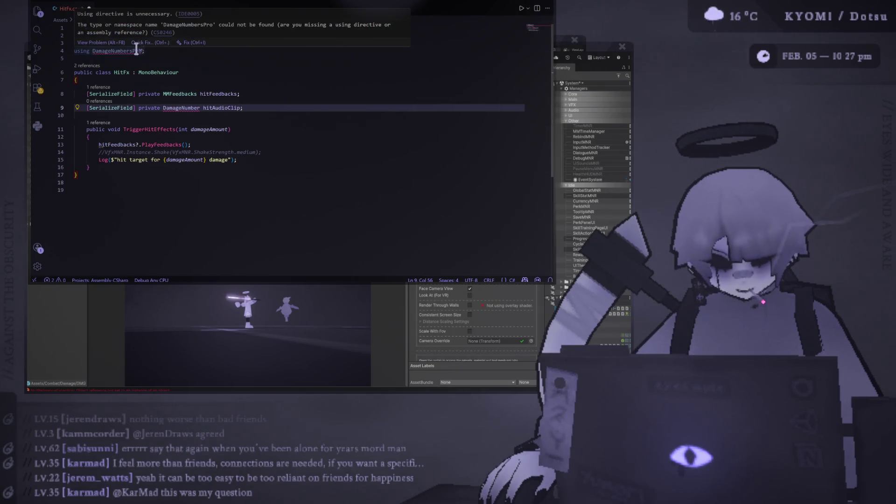
{"action": "left_click", "coordinate": [172, 51]}
{"action": "left_click", "coordinate": [75, 58]}
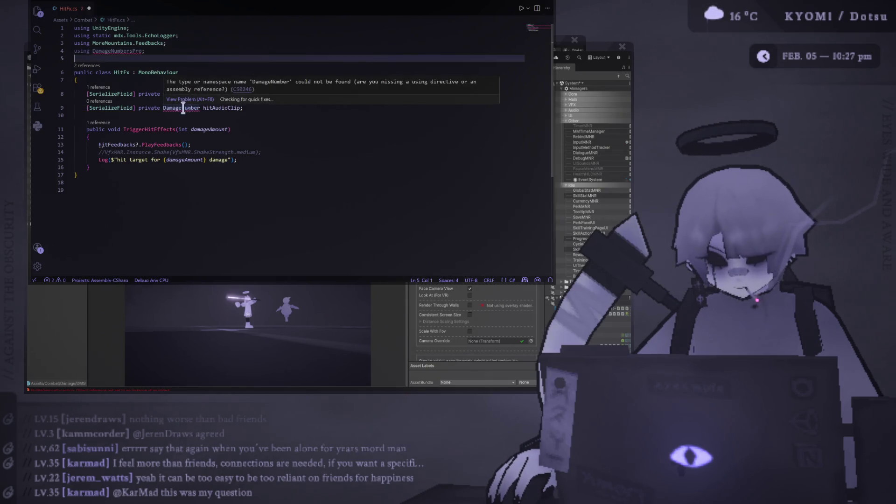
Rename the new field to damageObject, save HitFx.cs, and return to Unity
{"action": "double_click", "coordinate": [222, 108]}
{"action": "type", "text": "dmage"}
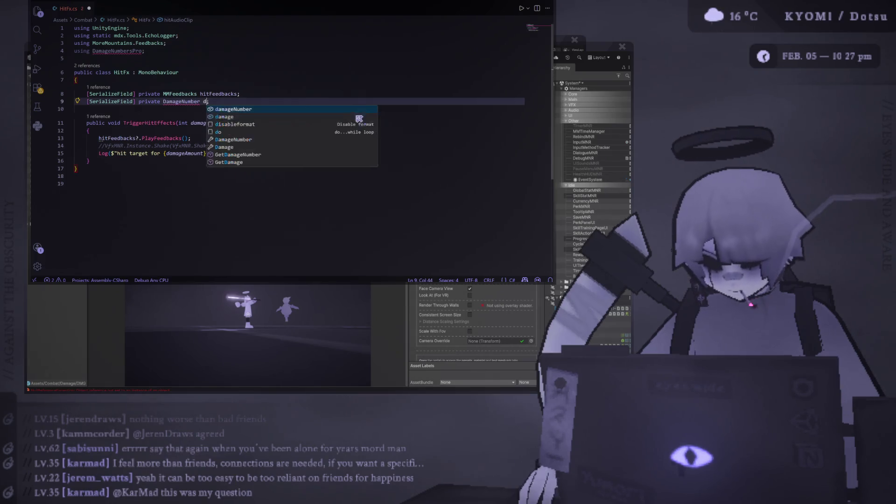
{"action": "key", "text": "BackSpace"}
{"action": "key", "text": "BackSpace"}
{"action": "key", "text": "BackSpace"}
{"action": "type", "text": "amageObjec"}
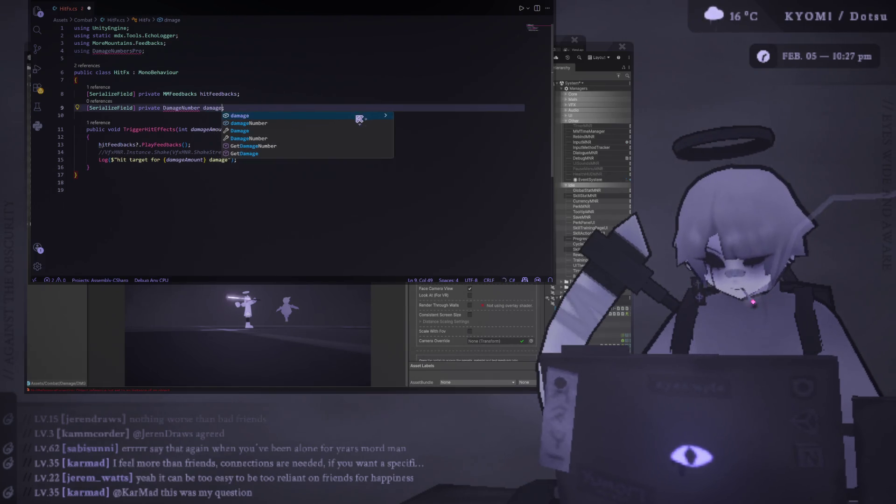
{"action": "type", "text": "t"}
{"action": "key", "text": "ctrl+s"}
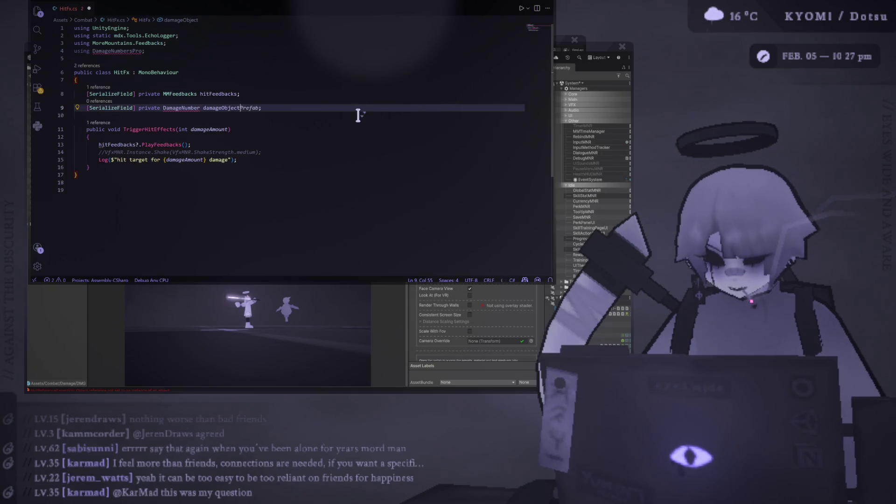
{"action": "left_click", "coordinate": [284, 94]}
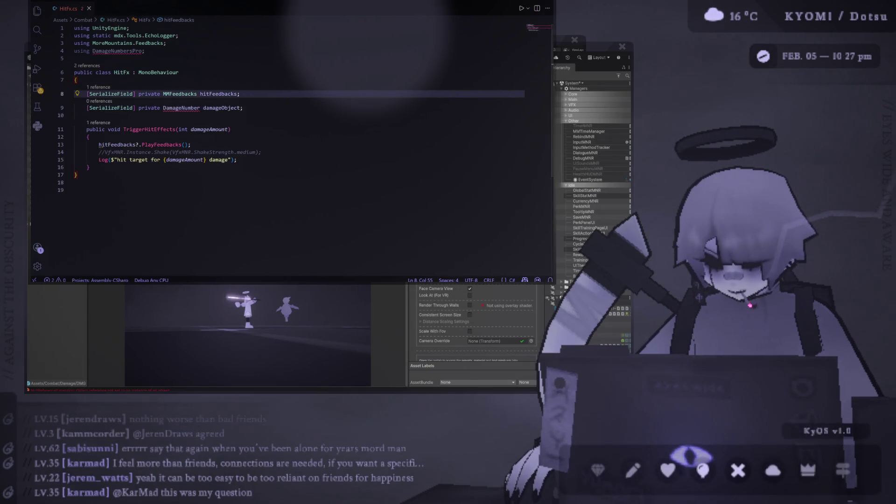
{"action": "key", "text": "alt+Tab"}
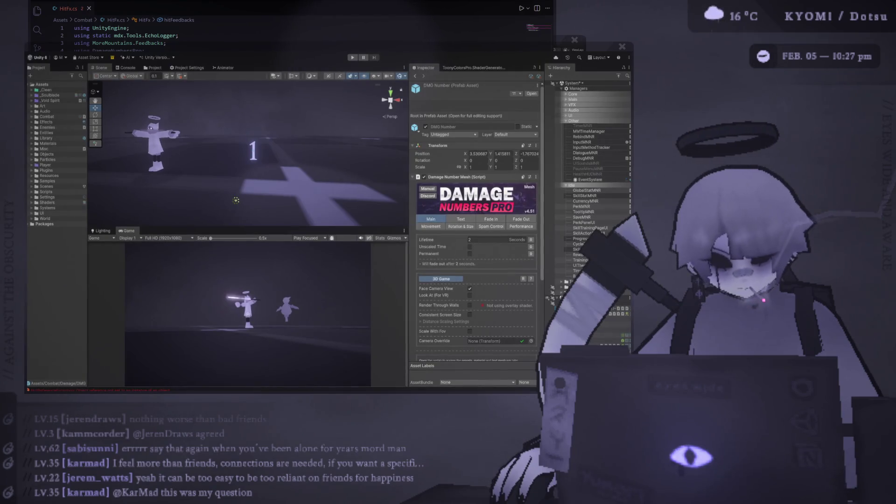
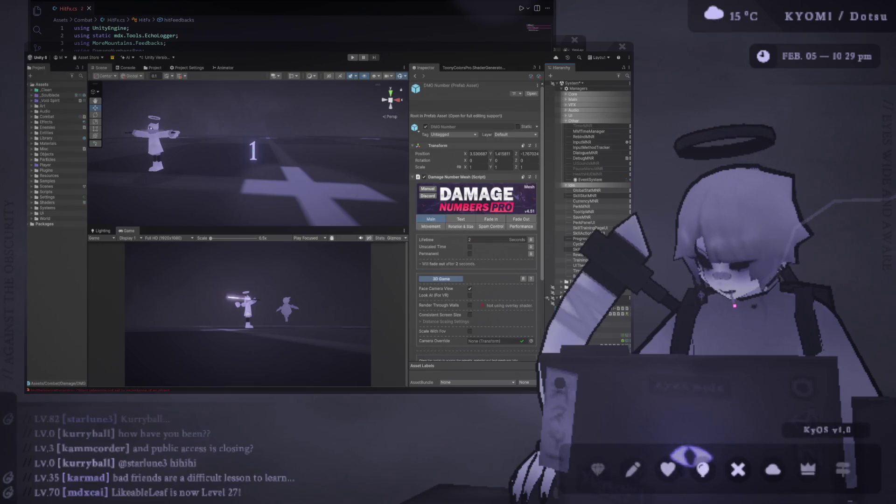
Select Enemy and drag the DMG Number prefab from Combat > Damage into Hit Fx's Damage Object
{"action": "left_click", "coordinate": [415, 76]}
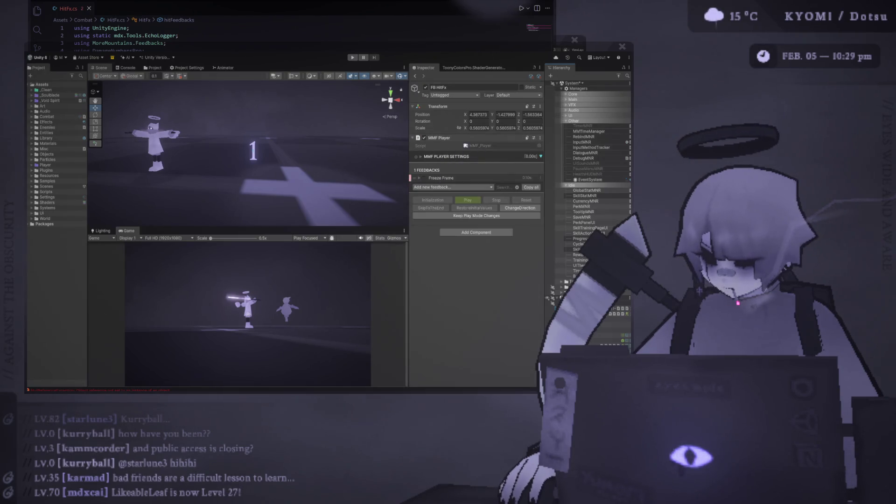
{"action": "left_click", "coordinate": [414, 76]}
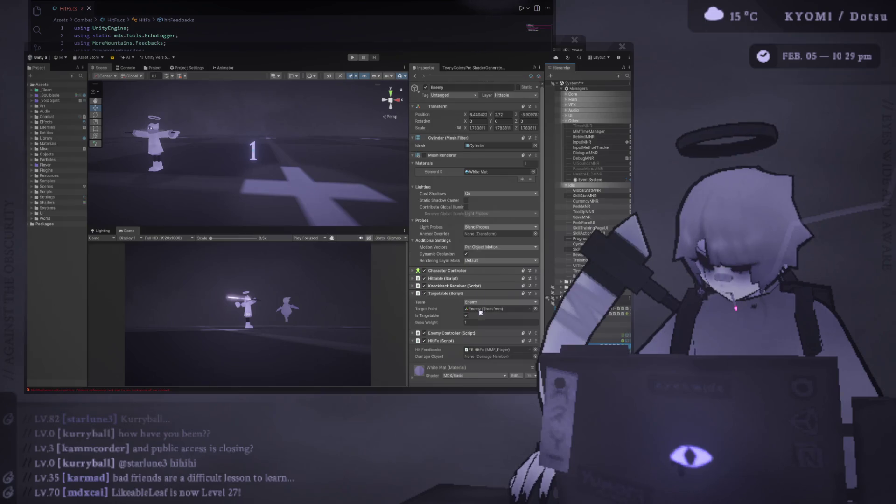
{"action": "scroll", "coordinate": [480, 312], "scroll_direction": "down", "scroll_amount": 2}
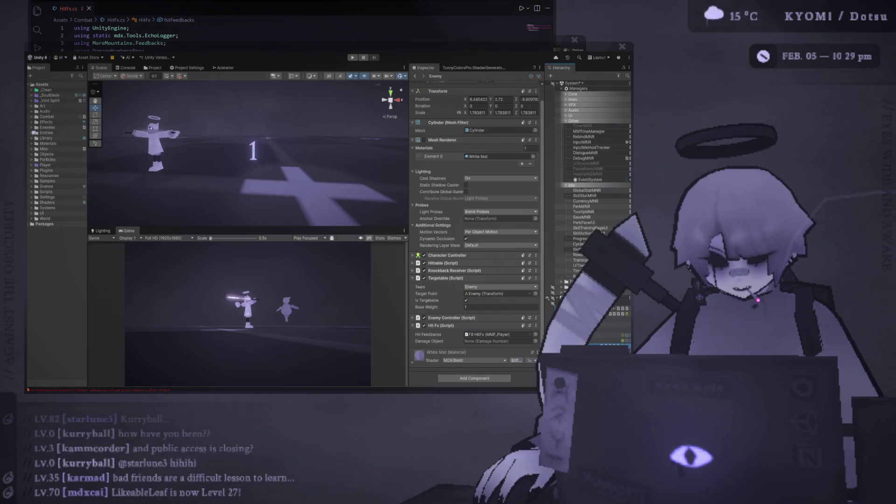
{"action": "left_click", "coordinate": [32, 118]}
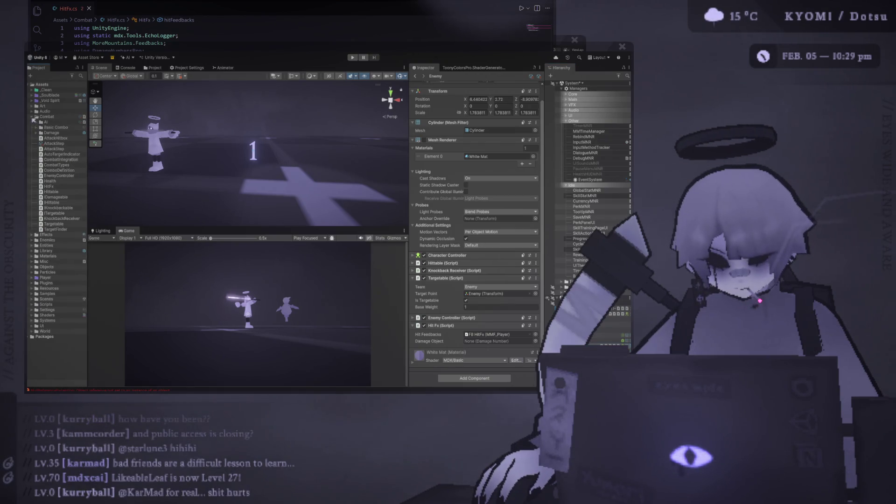
{"action": "left_click", "coordinate": [37, 133]}
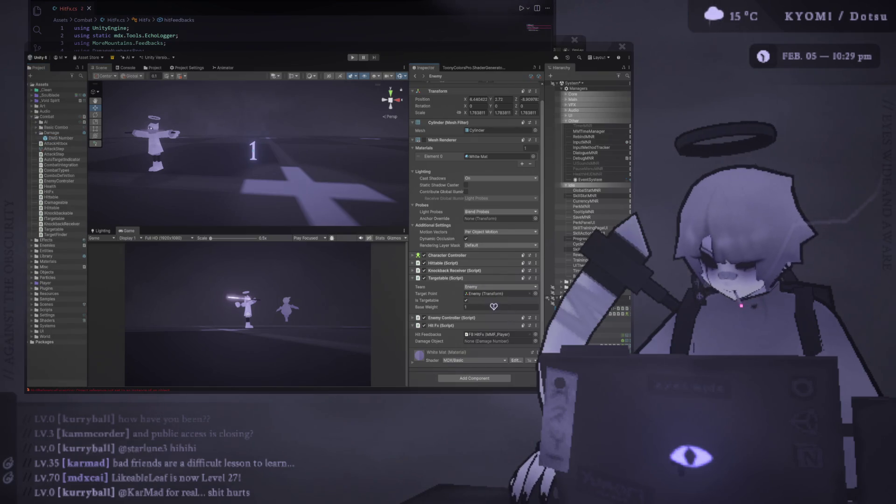
{"action": "left_click", "coordinate": [491, 318]}
{"action": "left_click_drag", "start_coordinate": [490, 357], "coordinate": [491, 362]}
{"action": "left_click", "coordinate": [33, 117]}
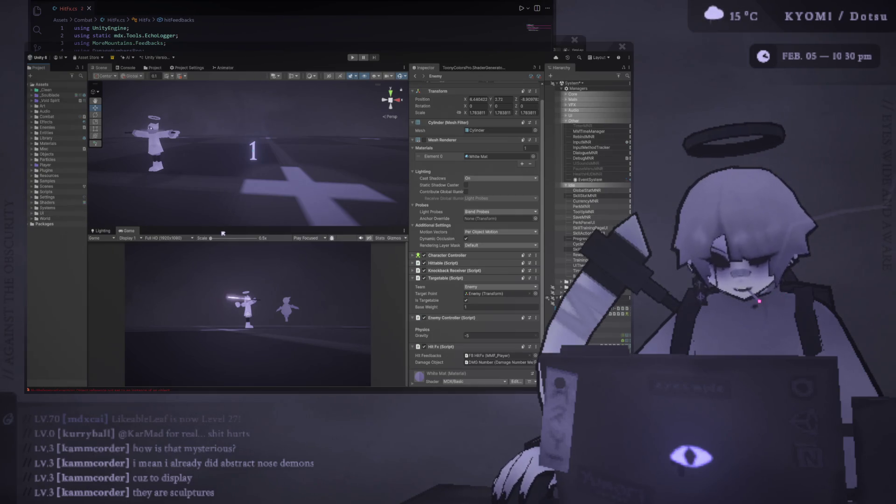
{"action": "left_click_drag", "start_coordinate": [221, 228], "coordinate": [213, 167]}
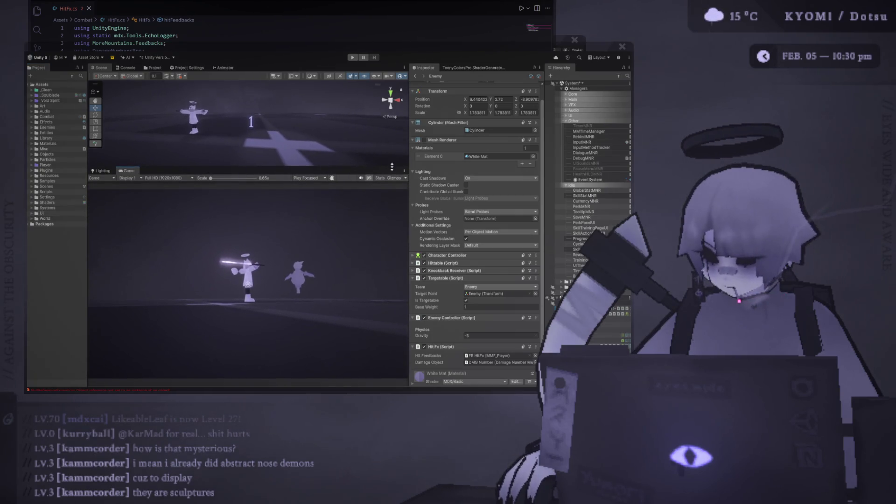
Widen the Game view toward the Inspector, then bring HitFx.cs forward
{"action": "left_click_drag", "start_coordinate": [409, 191], "coordinate": [440, 191]}
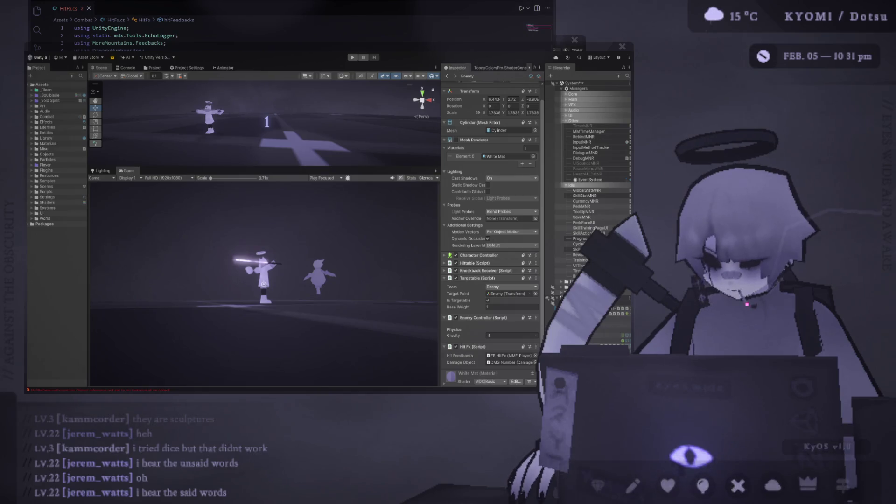
{"action": "left_click", "coordinate": [177, 40]}
Open a new line in TriggerHitEffects right after the PlayFeedbacks call
{"action": "left_click", "coordinate": [123, 51]}
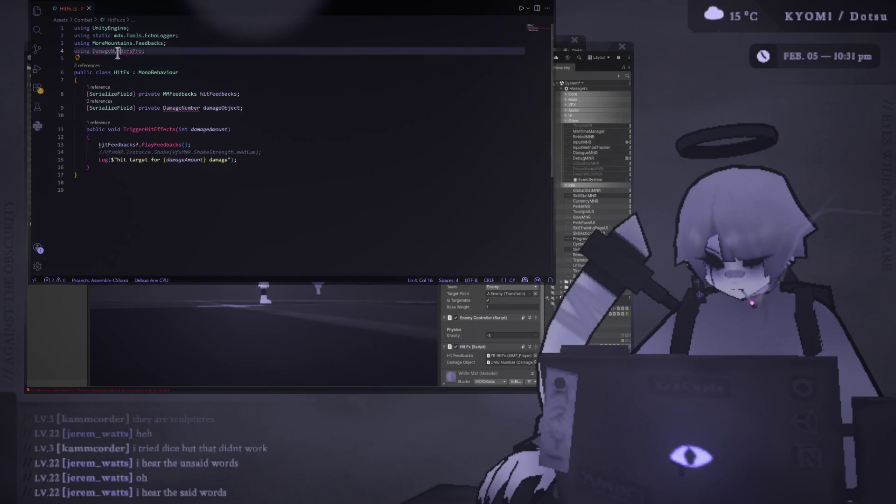
{"action": "left_click", "coordinate": [173, 57]}
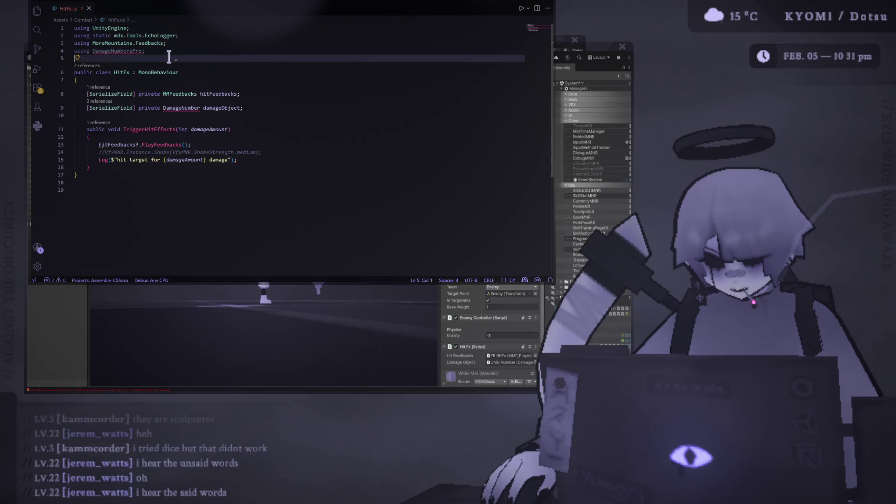
{"action": "left_click", "coordinate": [150, 52]}
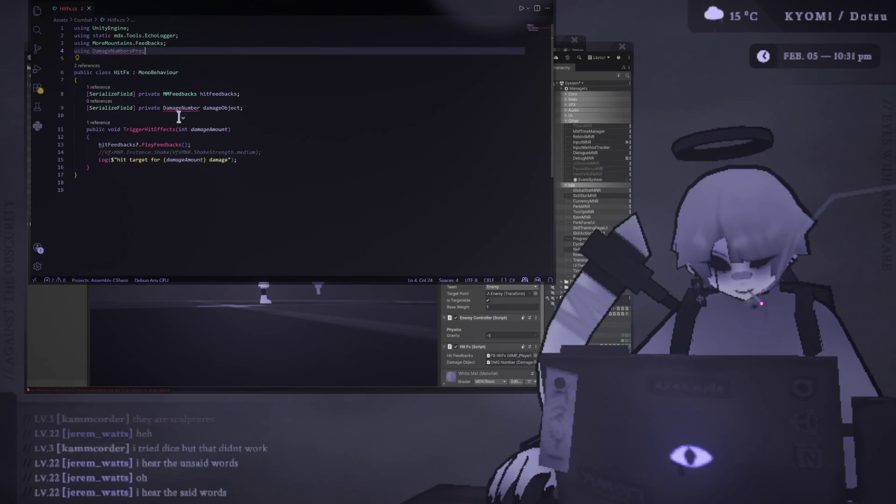
{"action": "left_click", "coordinate": [290, 108]}
{"action": "left_click", "coordinate": [290, 159]}
{"action": "left_click", "coordinate": [290, 152]}
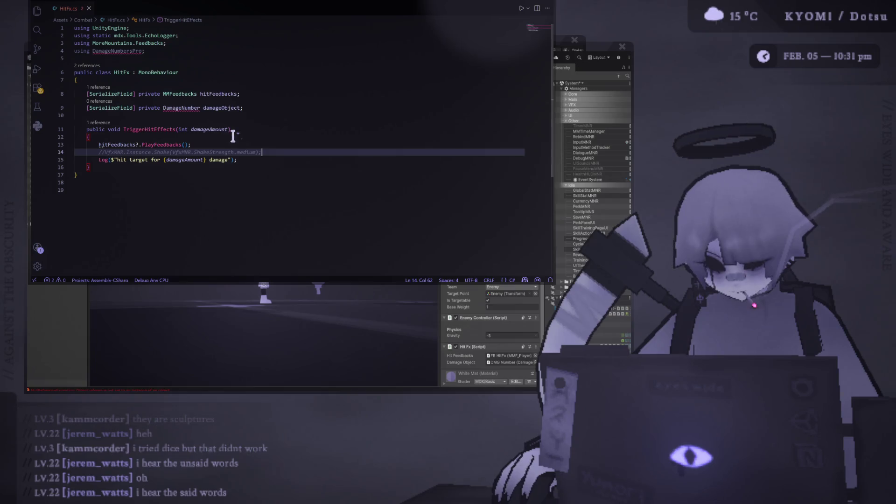
{"action": "left_click", "coordinate": [241, 144]}
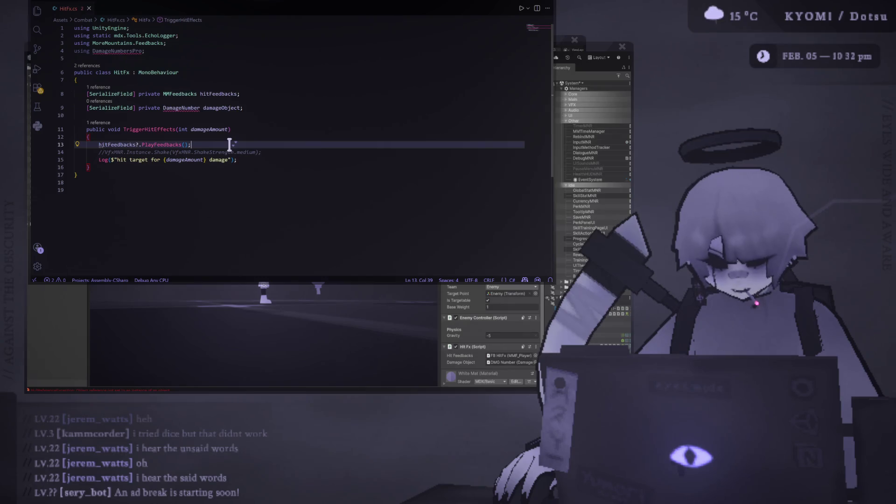
{"action": "key", "text": "Return"}
Add the call damageObject.Spawn(transform.position, damageAmount) after PlayFeedbacks
{"action": "type", "text": "damag"}
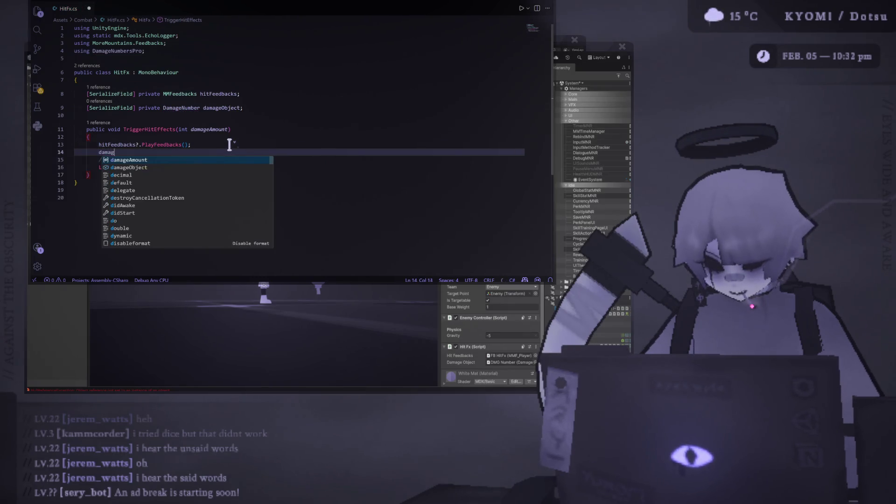
{"action": "type", "text": "e"}
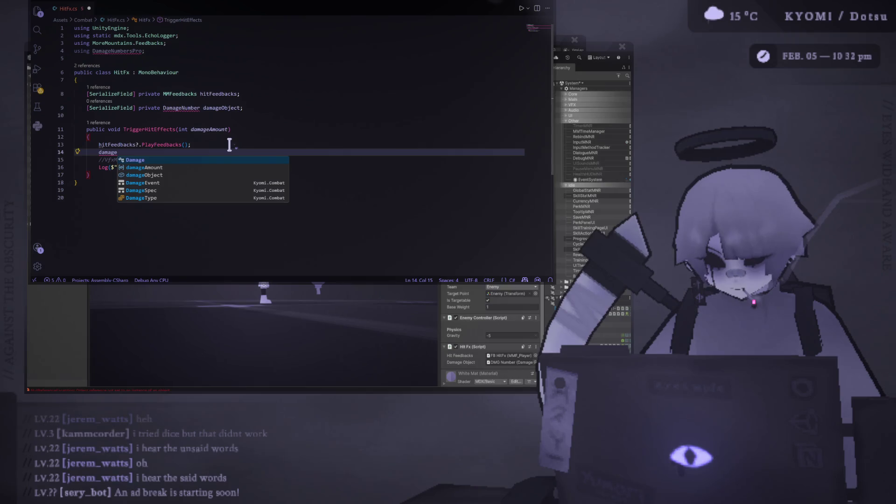
{"action": "type", "text": "Obj"}
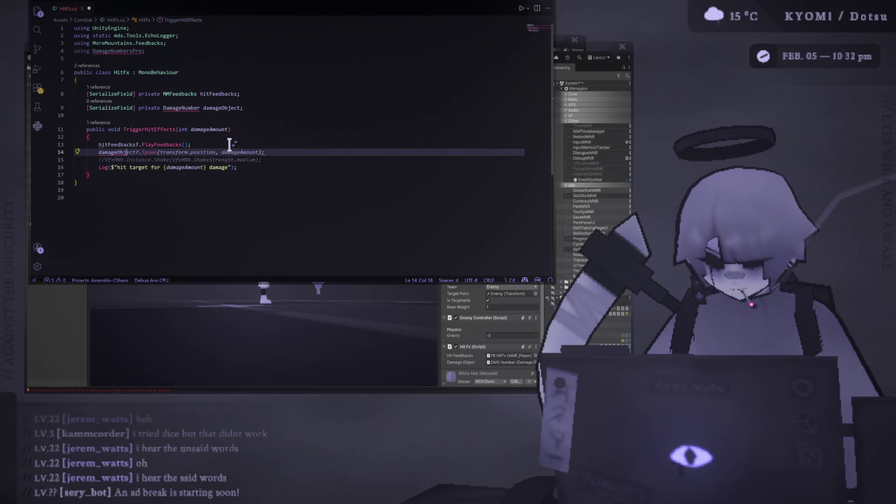
{"action": "type", "text": "ect."}
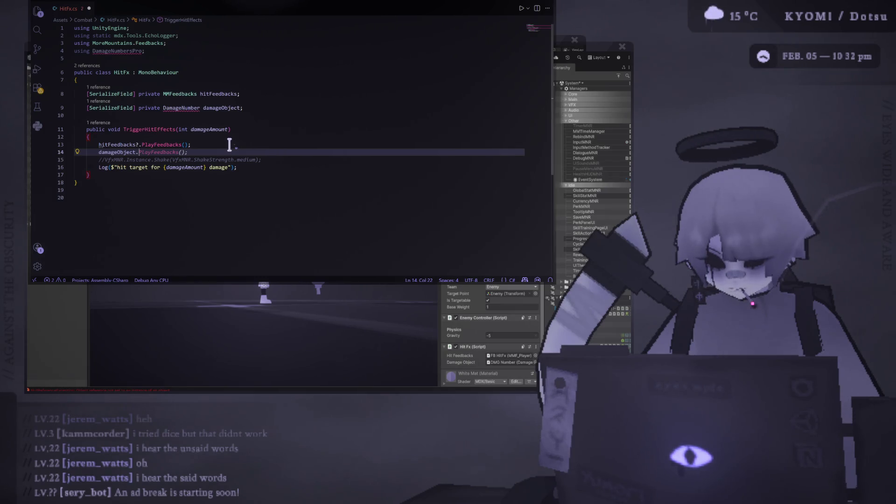
{"action": "double_click", "coordinate": [118, 51]}
{"action": "left_click", "coordinate": [152, 51]}
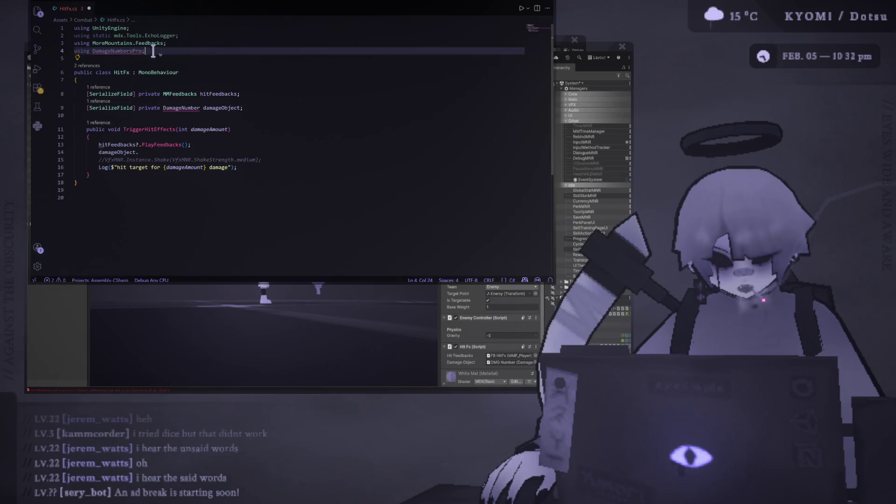
{"action": "left_click", "coordinate": [137, 152]}
{"action": "type", "text": "."}
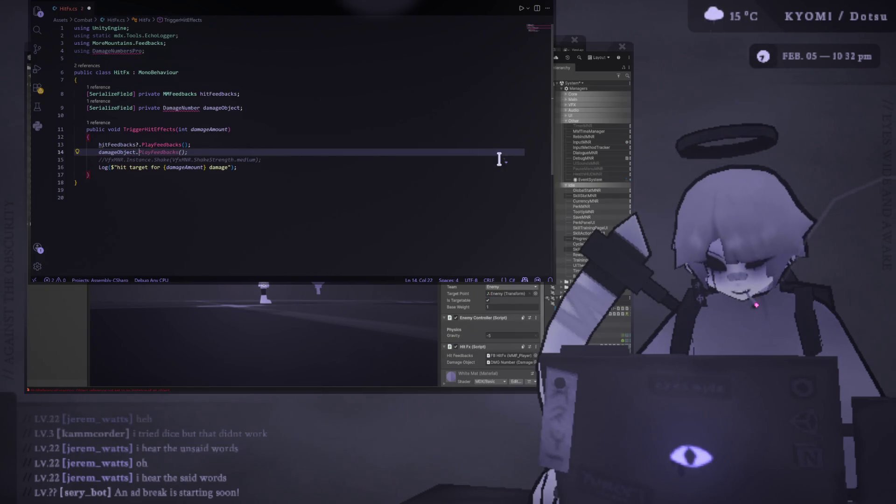
{"action": "type", "text": "Spawn"}
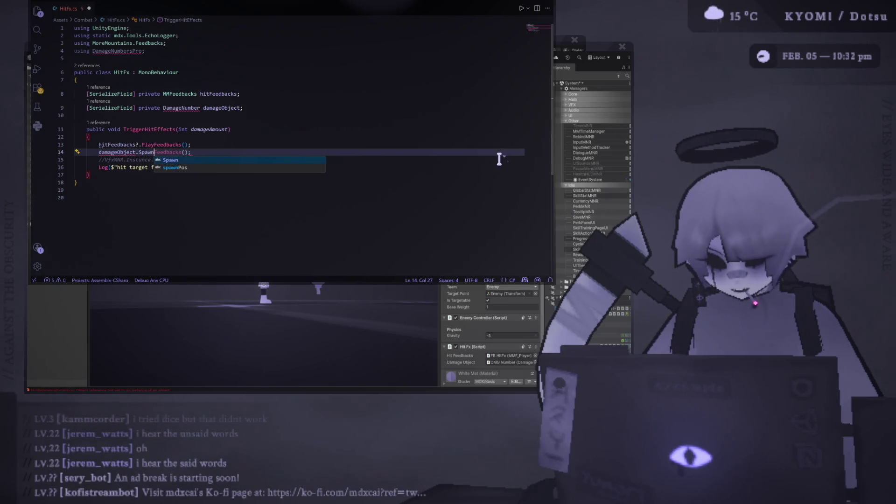
{"action": "type", "text": "("}
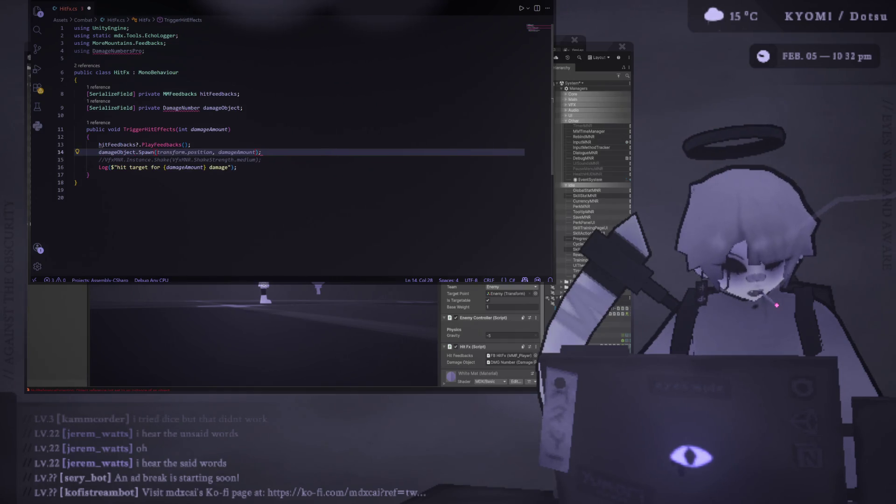
{"action": "key", "text": "Escape"}
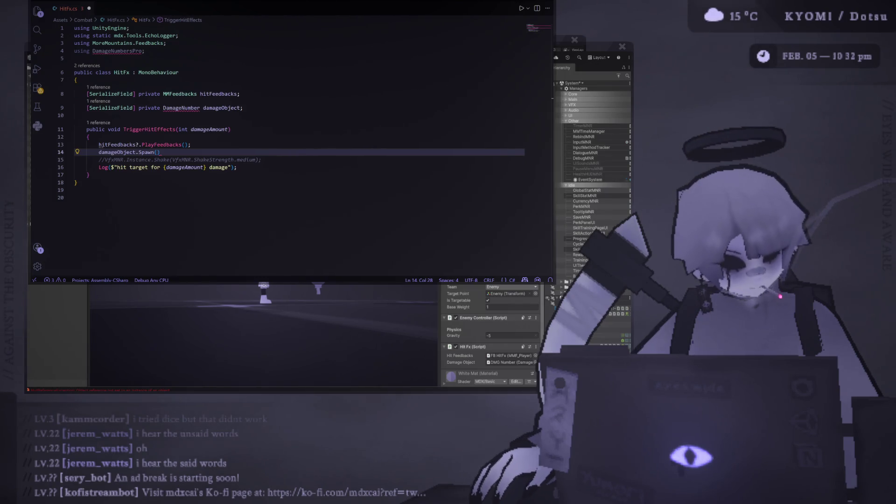
{"action": "left_click", "coordinate": [186, 151]}
{"action": "key", "text": "Left"}
{"action": "key", "text": "Tab"}
{"action": "left_click_drag", "start_coordinate": [119, 152], "coordinate": [251, 160]}
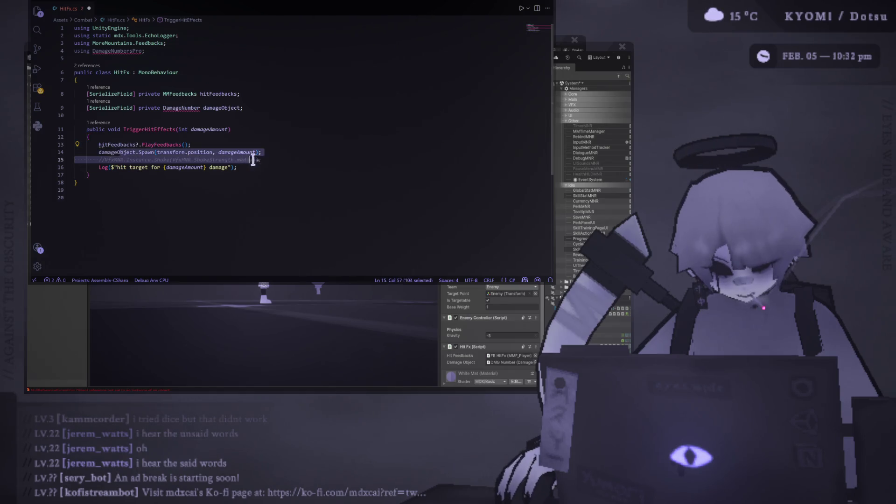
Look over the Spawn call's arguments and the damageObject field declaration
{"action": "left_click", "coordinate": [230, 151]}
{"action": "left_click_drag", "start_coordinate": [158, 151], "coordinate": [228, 150]}
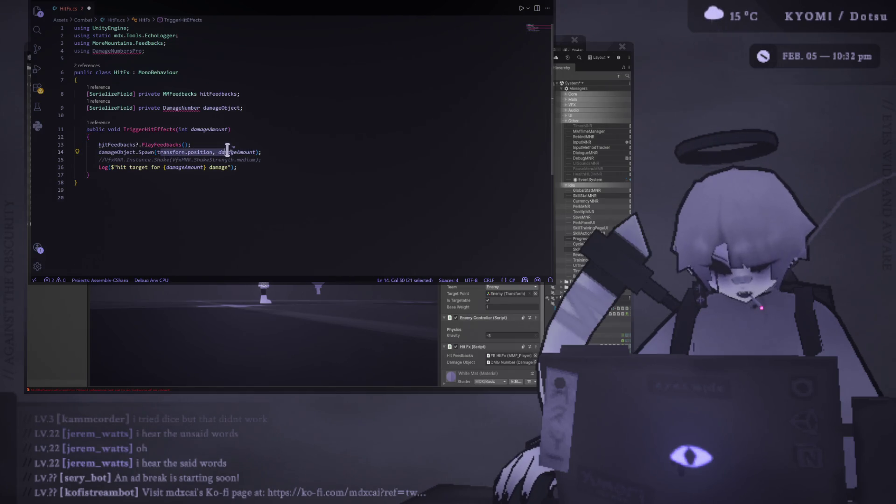
{"action": "left_click", "coordinate": [286, 98]}
{"action": "key", "text": "shift+Right"}
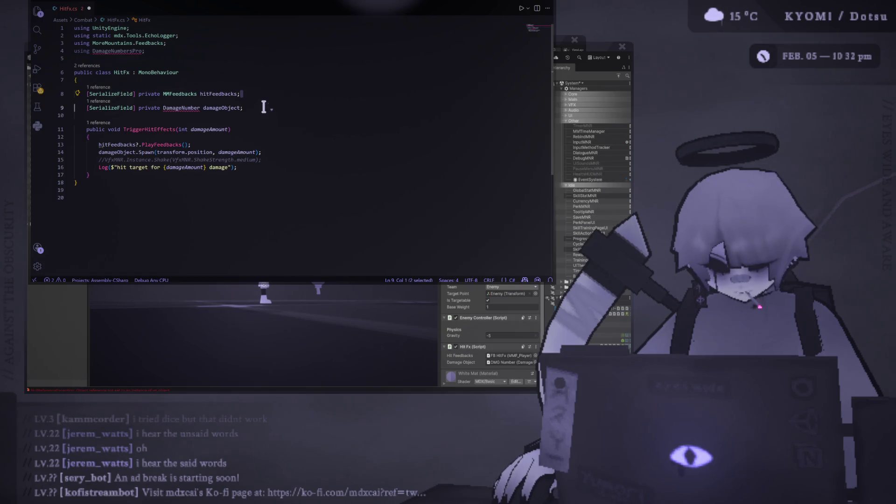
{"action": "left_click", "coordinate": [262, 108]}
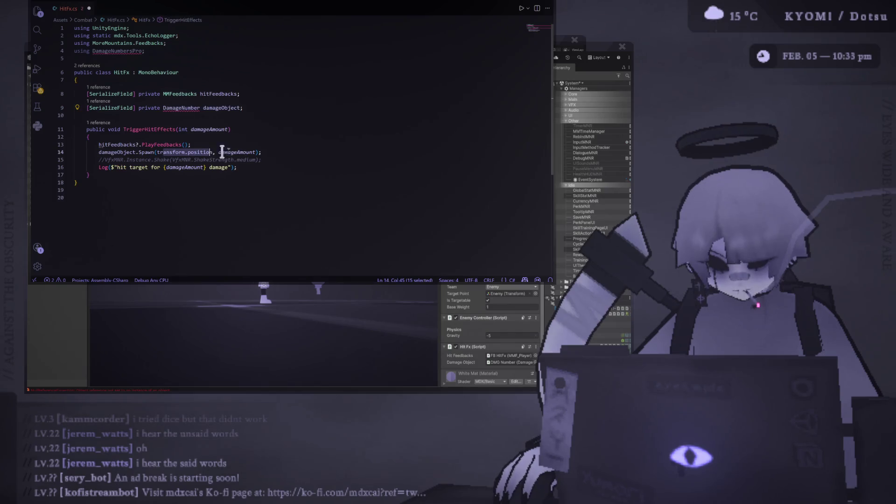
{"action": "left_click", "coordinate": [249, 152]}
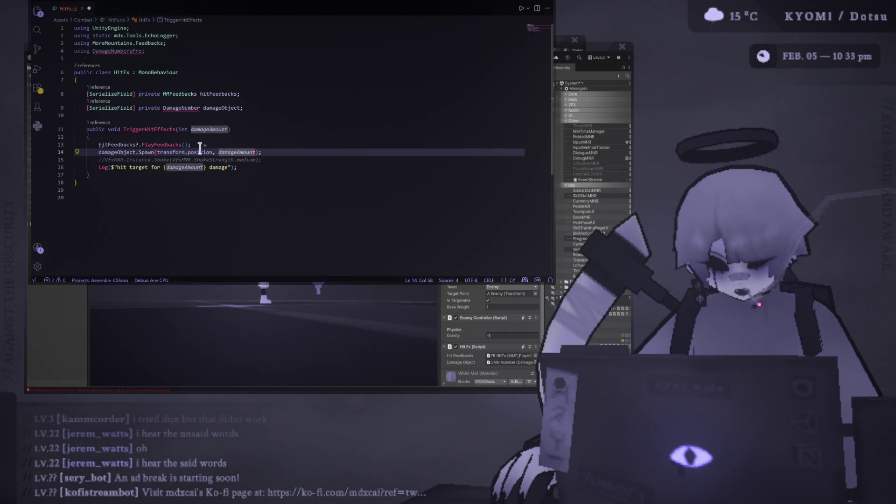
{"action": "left_click", "coordinate": [279, 151]}
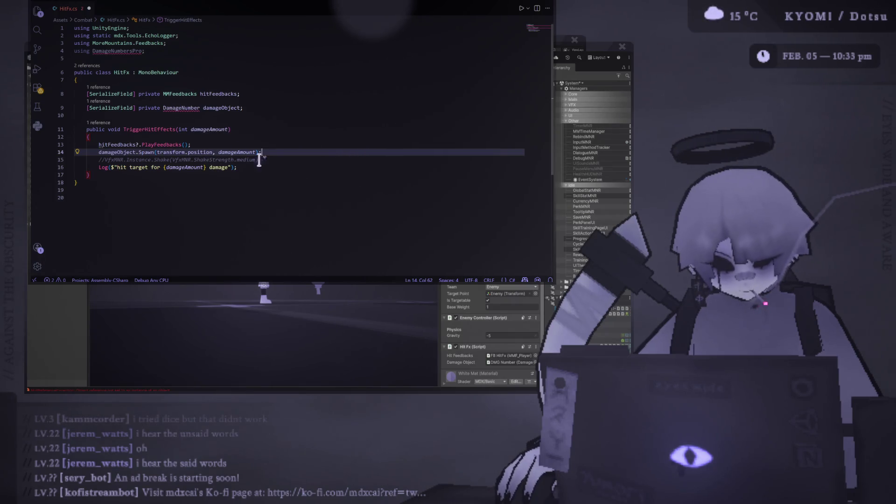
{"action": "left_click", "coordinate": [237, 137]}
{"action": "left_click", "coordinate": [244, 142]}
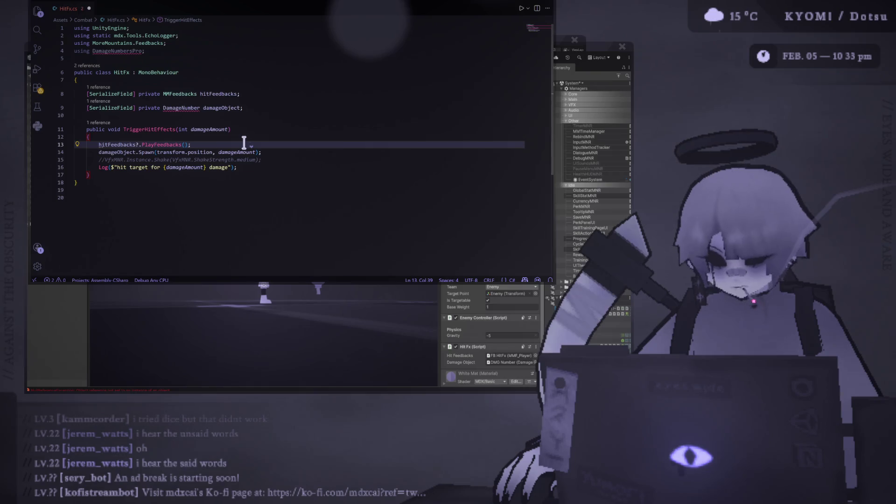
Duplicate the damageObject field declaration and rename the copy criticalDamageObject
{"action": "left_click", "coordinate": [286, 105]}
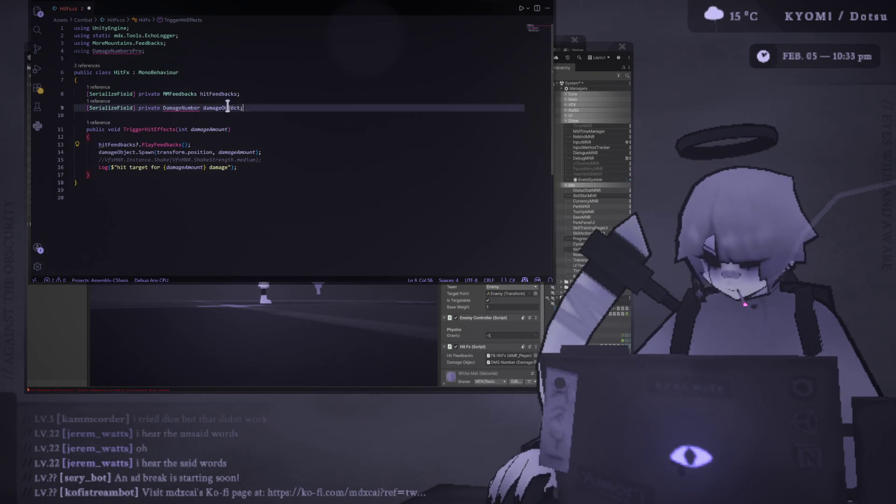
{"action": "key", "text": "shift+alt+Down"}
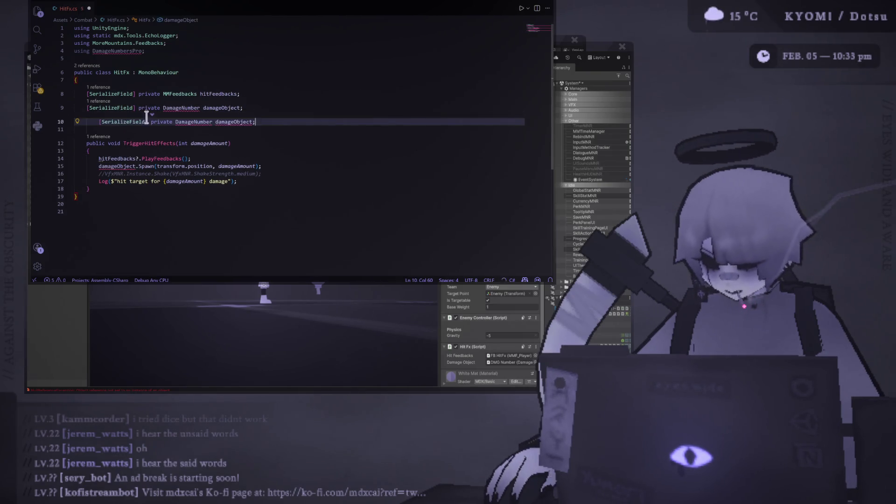
{"action": "key", "text": "Home"}
{"action": "left_click", "coordinate": [203, 122]}
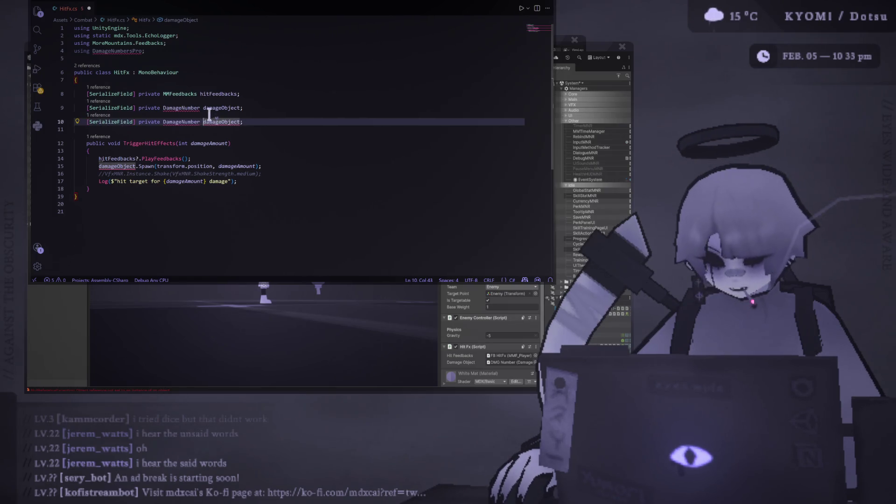
{"action": "type", "text": "critical"}
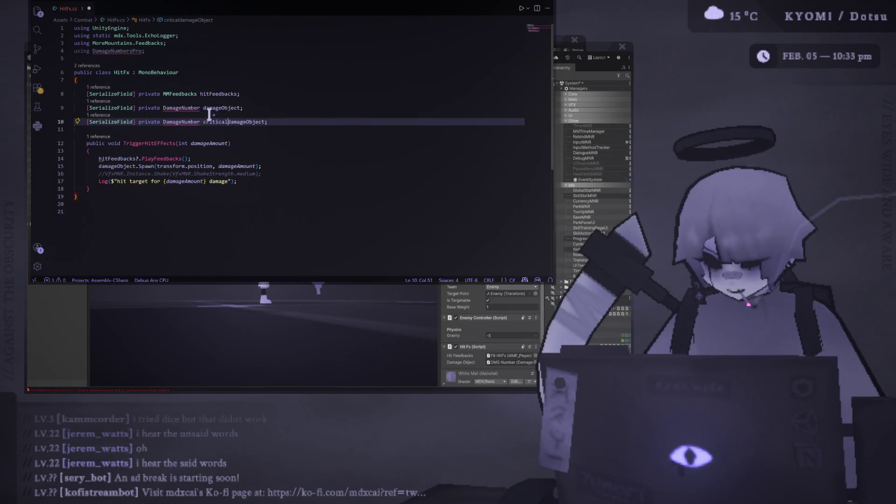
{"action": "key", "text": "Delete"}
{"action": "type", "text": "D"}
{"action": "left_click", "coordinate": [258, 159]}
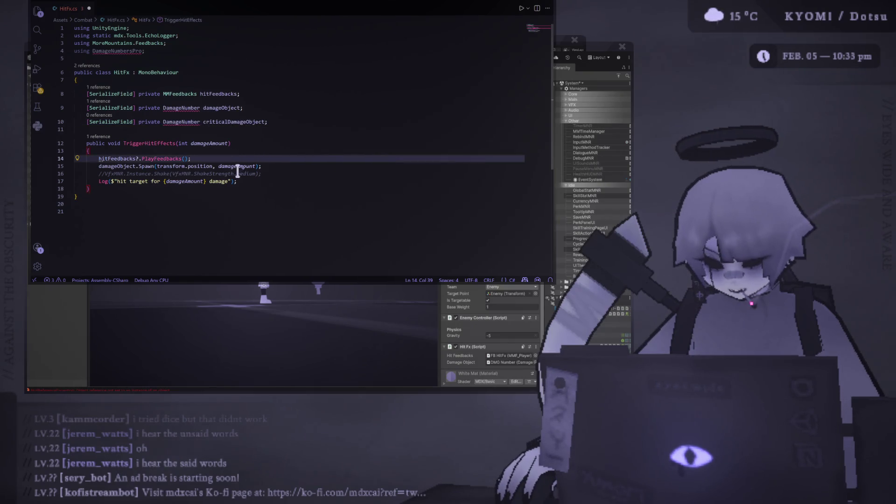
Add an if (damageAmount > 500) block at the top of TriggerHitEffects
{"action": "mouse_move", "coordinate": [194, 204]}
{"action": "left_mouse_down"}
{"action": "mouse_move", "coordinate": [94, 140]}
{"action": "mouse_move", "coordinate": [75, 28]}
{"action": "left_mouse_up"}
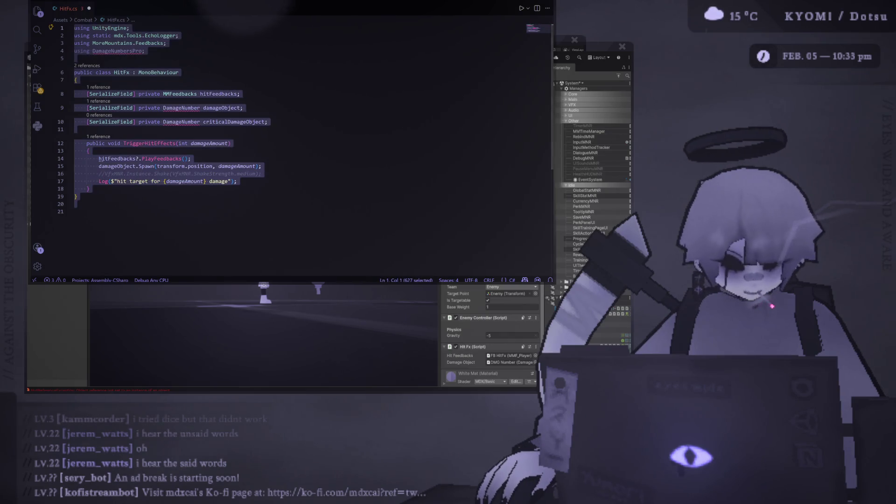
{"action": "left_click", "coordinate": [228, 159]}
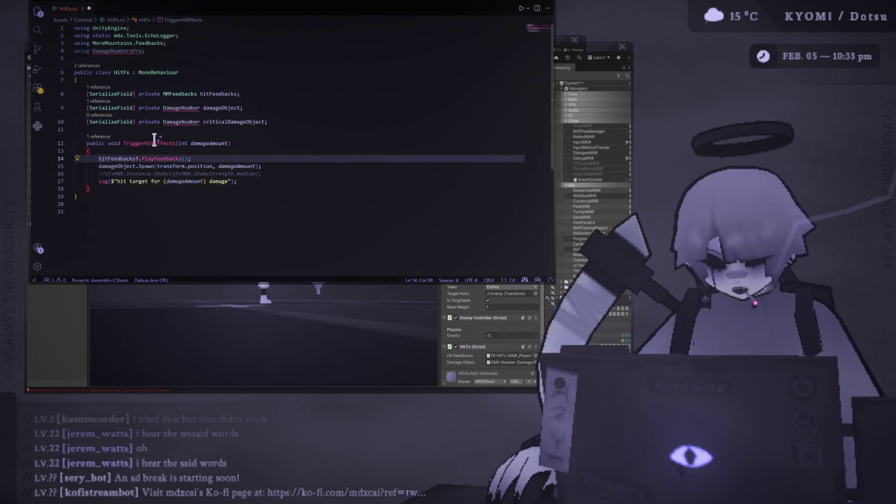
{"action": "left_click", "coordinate": [178, 147]}
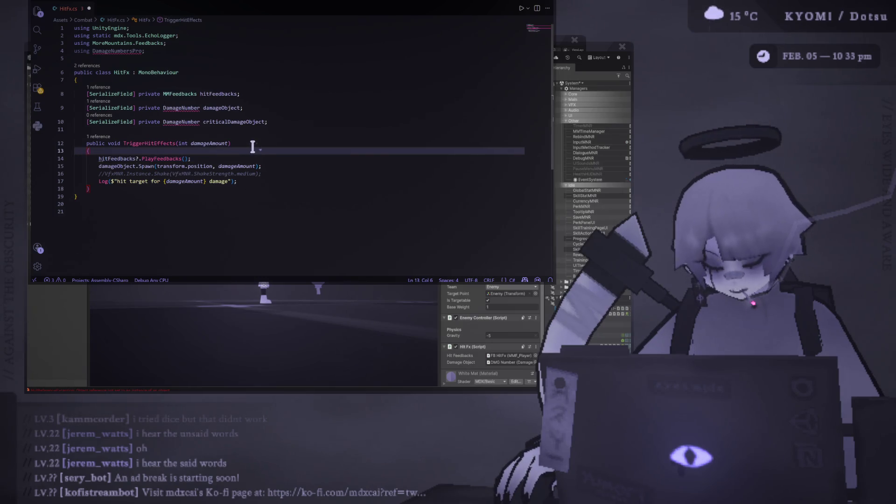
{"action": "type", "text": "\\"}
{"action": "key", "text": "Return"}
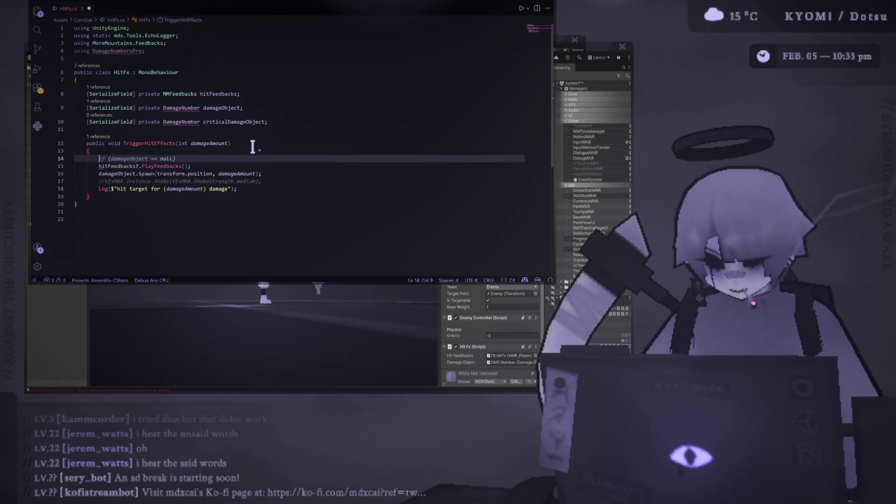
{"action": "type", "text": "if"}
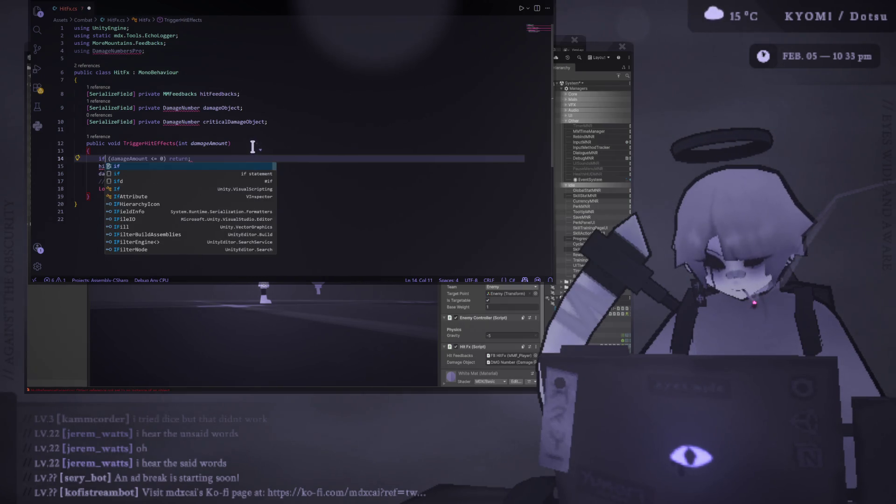
{"action": "type", "text": "(damageObject == null"}
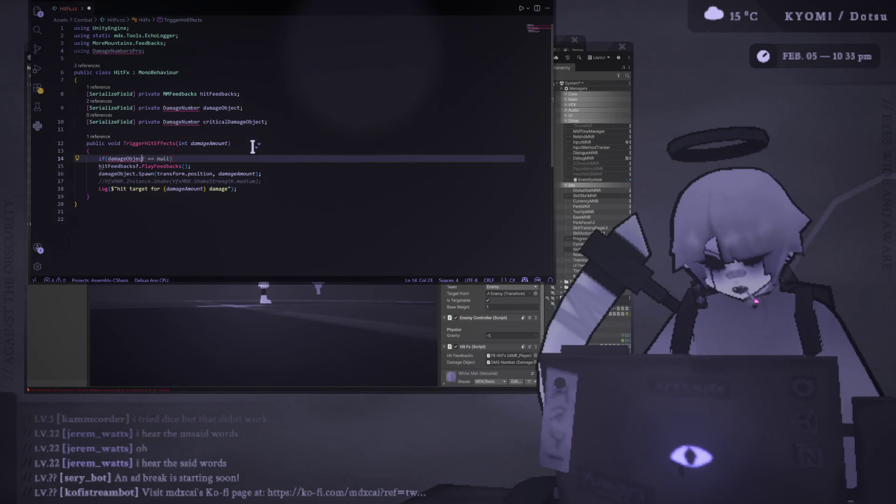
{"action": "key", "text": "BackSpace"}
{"action": "key", "text": "BackSpace"}
{"action": "key", "text": "BackSpace"}
{"action": "type", "text": "Amount > 500)"}
{"action": "key", "text": "Return"}
{"action": "type", "text": "{"}
{"action": "key", "text": "Return"}
{"action": "key", "text": "Return"}
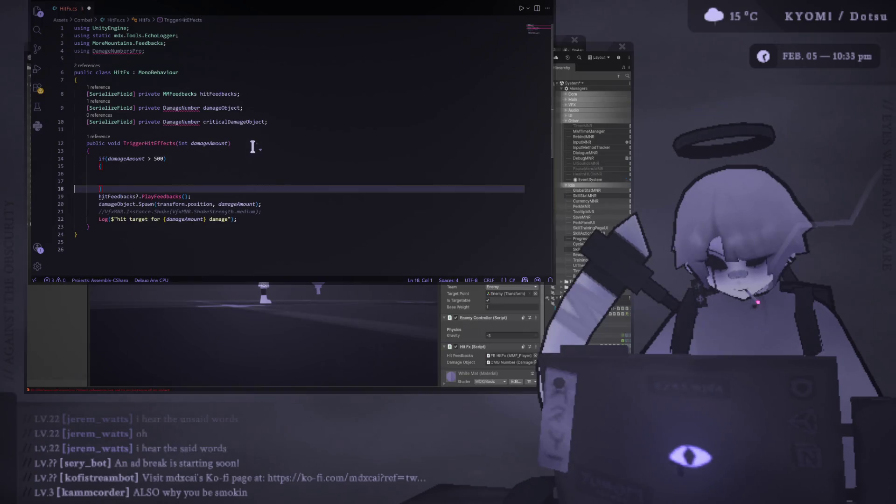
{"action": "left_click", "coordinate": [156, 189]}
{"action": "key", "text": "Return"}
{"action": "left_click", "coordinate": [137, 174]}
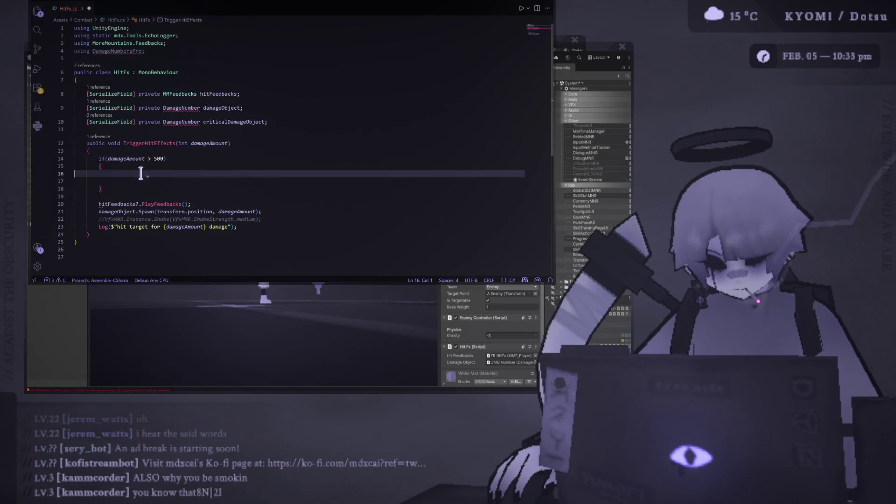
{"action": "key", "text": "BackSpace"}
Move the regular damage Spawn call into a new else block and save HitFx.cs
{"action": "left_click_drag", "start_coordinate": [269, 204], "coordinate": [65, 205]}
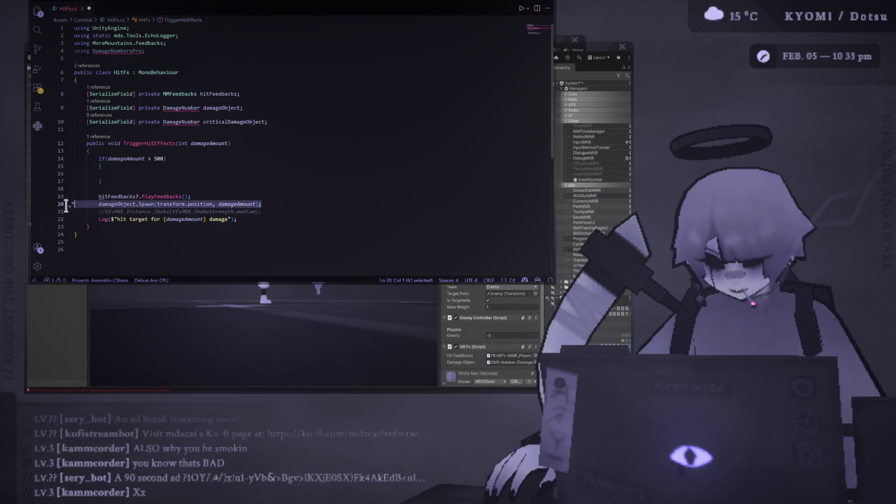
{"action": "key", "text": "ctrl+x"}
{"action": "left_click", "coordinate": [156, 182]}
{"action": "key", "text": "Return"}
{"action": "type", "text": "e"}
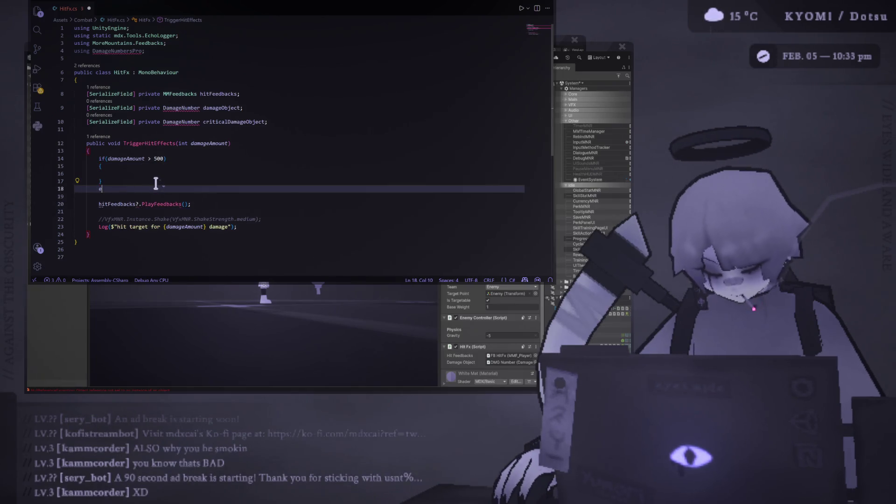
{"action": "type", "text": "lse"}
{"action": "key", "text": "Return"}
{"action": "type", "text": "{"}
{"action": "key", "text": "Return"}
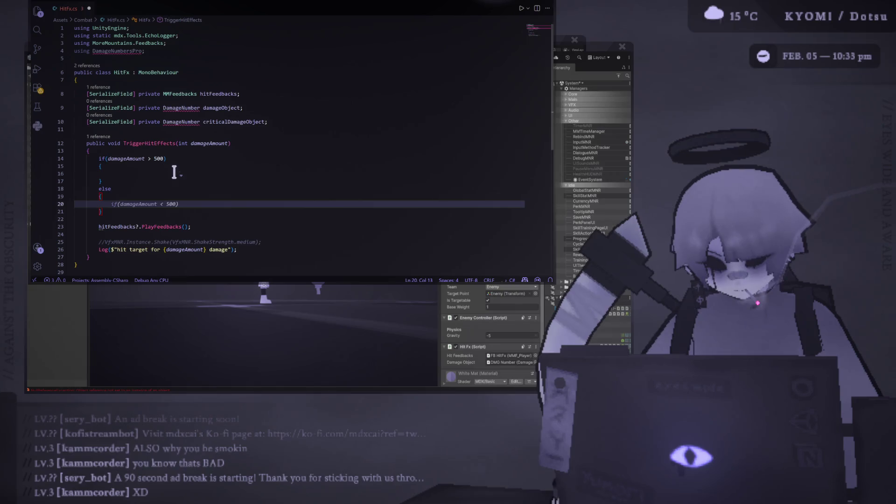
{"action": "key", "text": "ctrl+v"}
{"action": "key", "text": "ctrl+s"}
{"action": "key", "text": "alt+Tab"}
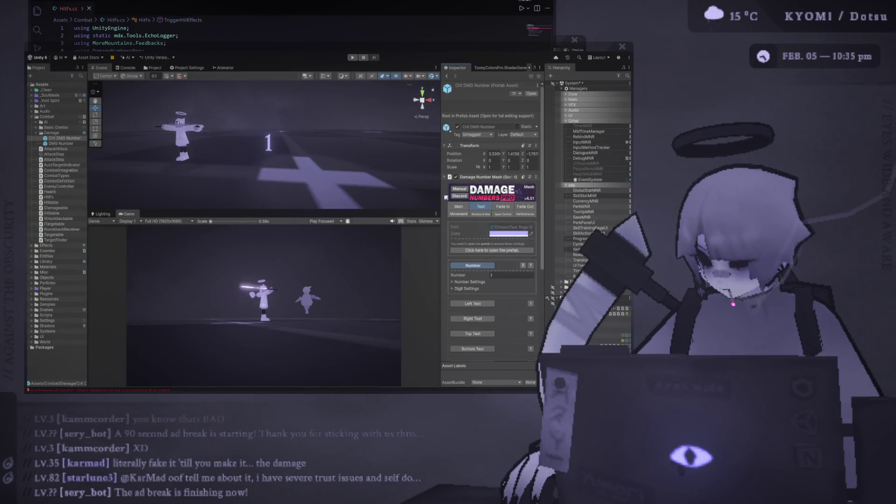
{"action": "left_click_drag", "start_coordinate": [440, 198], "coordinate": [326, 198]}
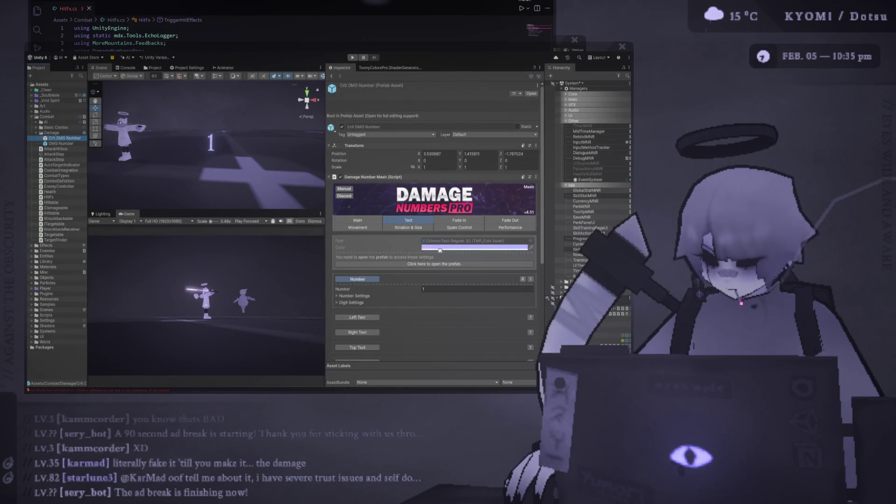
{"action": "left_click", "coordinate": [438, 265]}
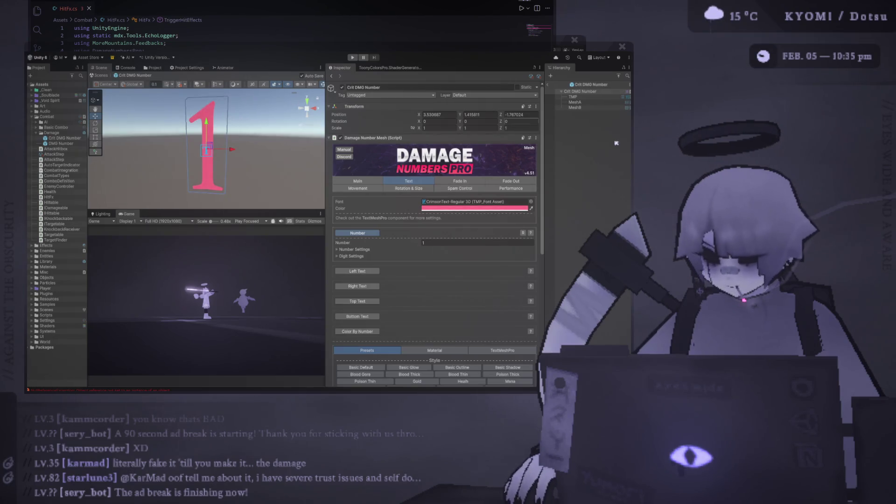
{"action": "left_click", "coordinate": [579, 132]}
{"action": "left_click", "coordinate": [548, 87]}
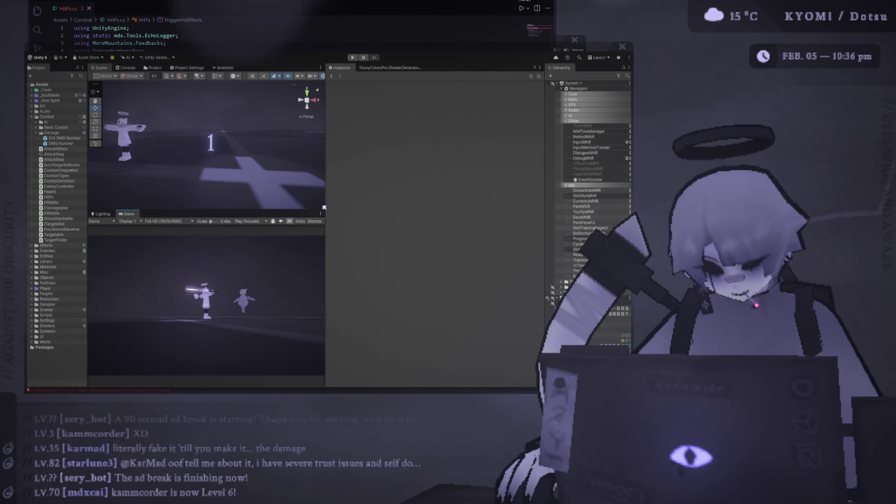
Widen the Scene view and orbit the camera in close on the sword-wielding player
{"action": "left_click_drag", "start_coordinate": [325, 207], "coordinate": [432, 207]}
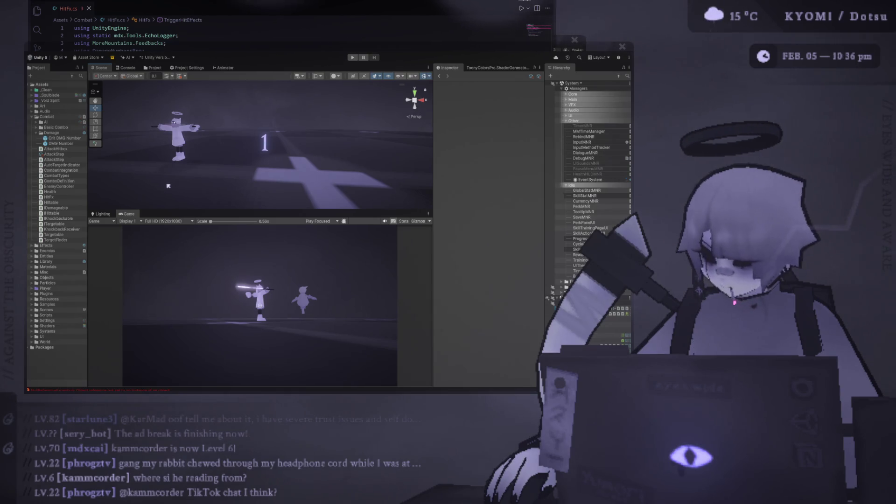
{"action": "mouse_move", "coordinate": [176, 177]}
{"action": "left_mouse_down"}
{"action": "mouse_move", "coordinate": [216, 147]}
{"action": "mouse_move", "coordinate": [242, 154]}
{"action": "left_mouse_up"}
{"action": "mouse_move", "coordinate": [310, 210]}
{"action": "left_mouse_down"}
{"action": "mouse_move", "coordinate": [311, 269]}
{"action": "mouse_move", "coordinate": [275, 207]}
{"action": "mouse_move", "coordinate": [303, 212]}
{"action": "left_mouse_up"}
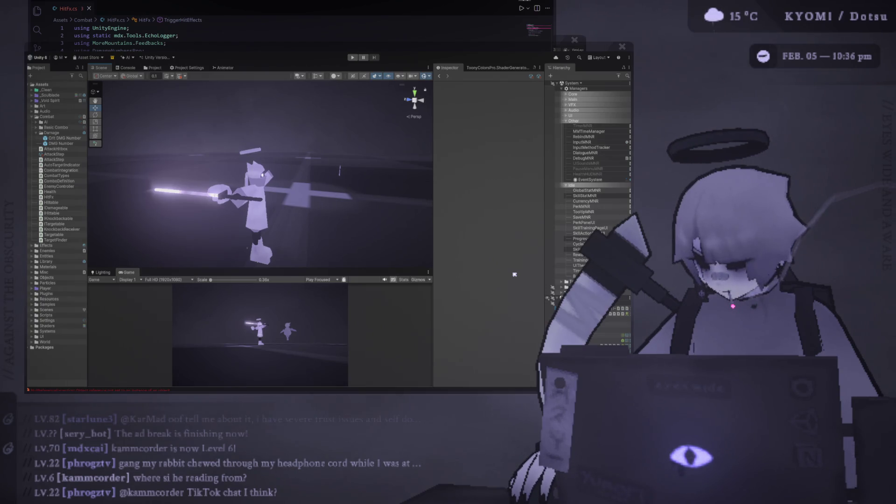
Select Enemy and drag Crit DMG Number into Hit Fx's Critical Damage Object field
{"action": "left_click", "coordinate": [340, 168]}
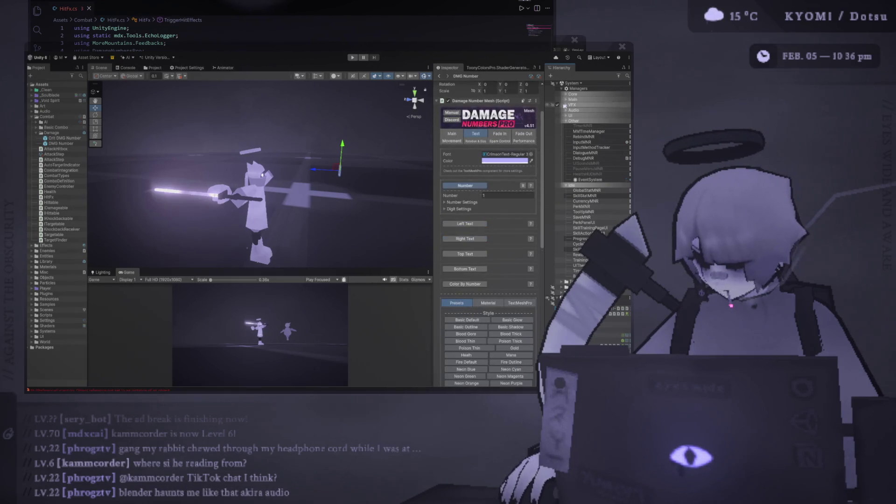
{"action": "left_click", "coordinate": [557, 83]}
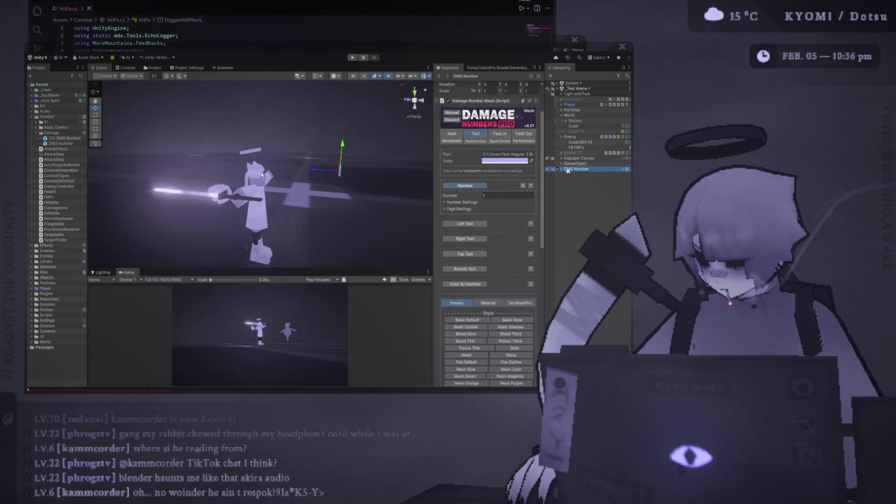
{"action": "key", "text": "Right"}
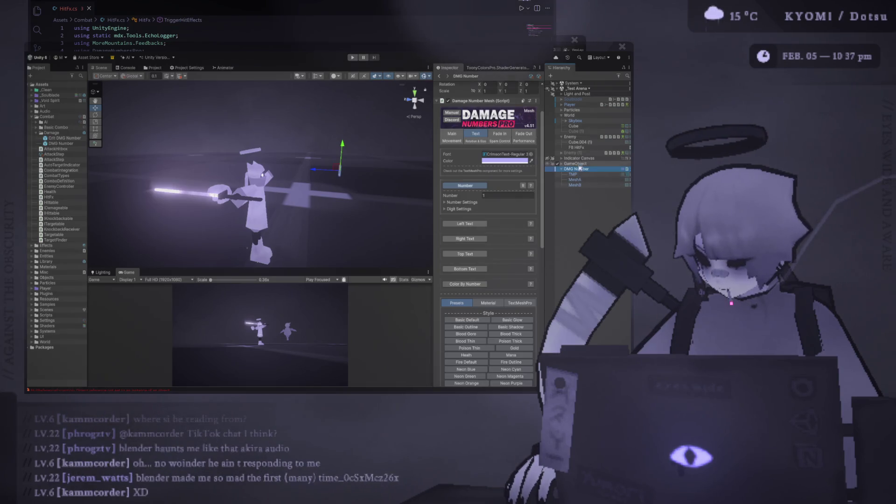
{"action": "left_click", "coordinate": [579, 146]}
{"action": "left_click", "coordinate": [571, 136]}
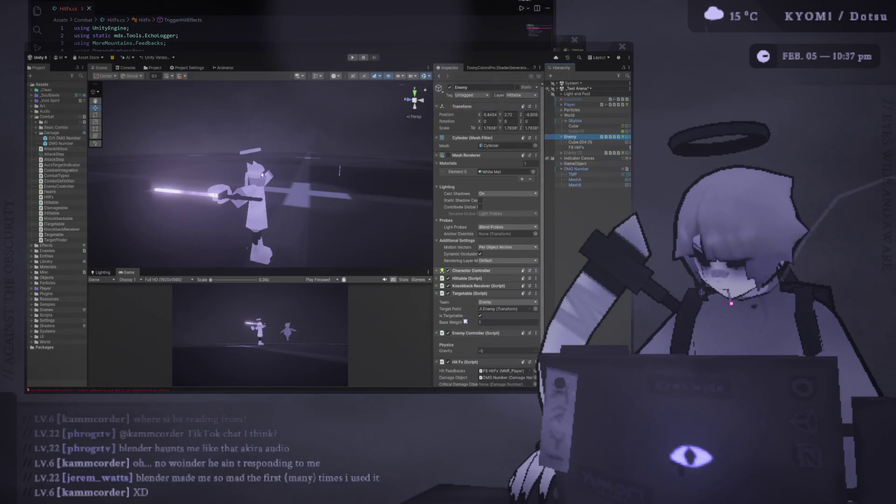
{"action": "scroll", "coordinate": [513, 261], "scroll_direction": "down", "scroll_amount": 2}
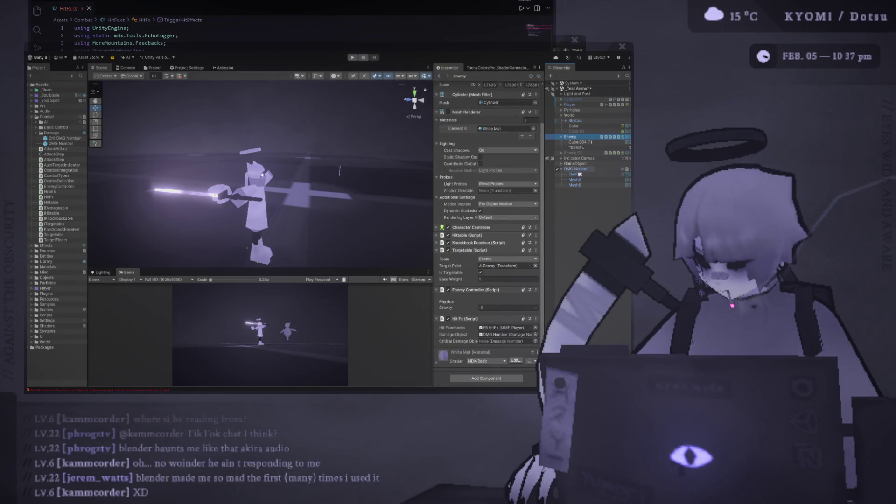
{"action": "left_click_drag", "start_coordinate": [64, 139], "coordinate": [492, 342]}
{"action": "key", "text": "f"}
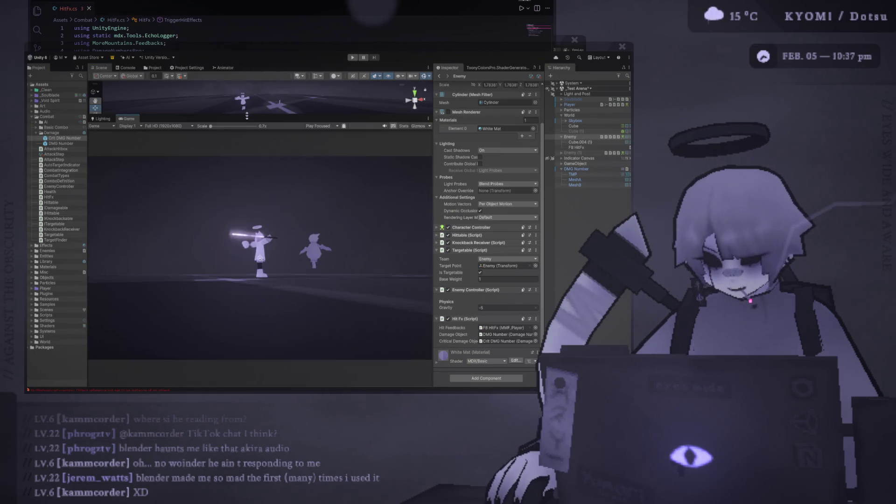
Enlarge the Game view, play-test the enemy hits, then stop Play mode
{"action": "left_click_drag", "start_coordinate": [299, 269], "coordinate": [420, 116]}
{"action": "left_click_drag", "start_coordinate": [433, 162], "coordinate": [479, 162]}
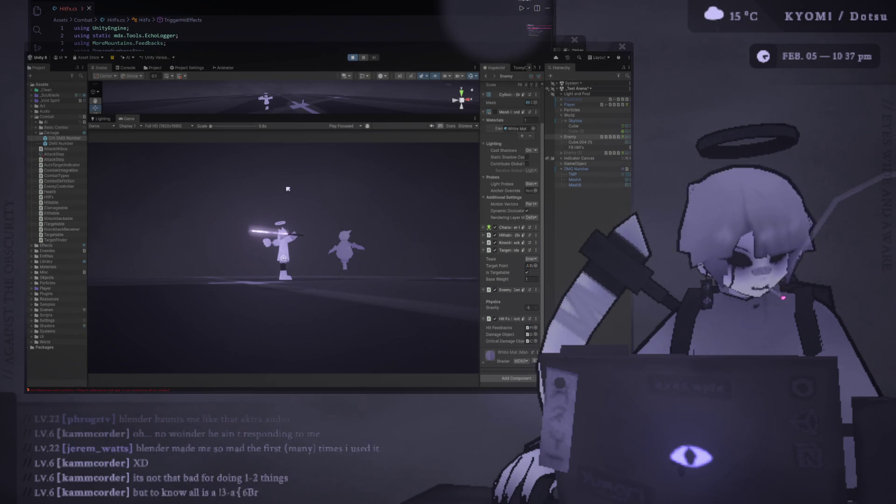
{"action": "left_click", "coordinate": [288, 188]}
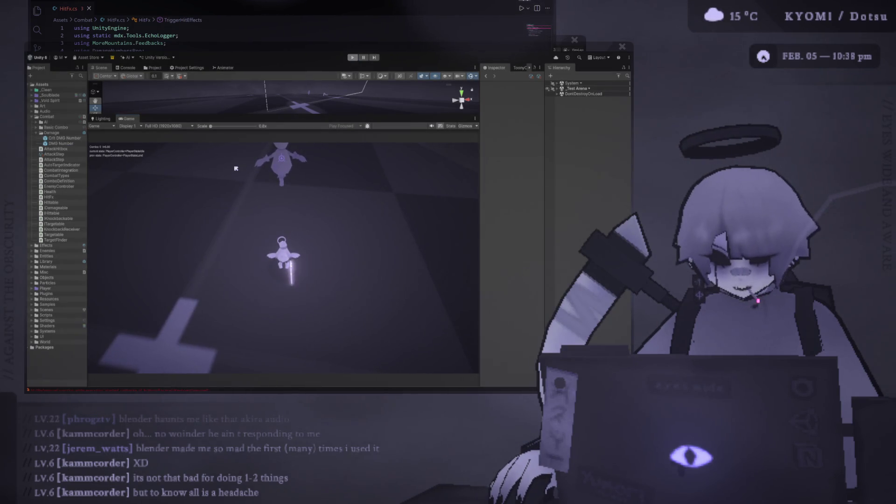
{"action": "key", "text": "ctrl+p"}
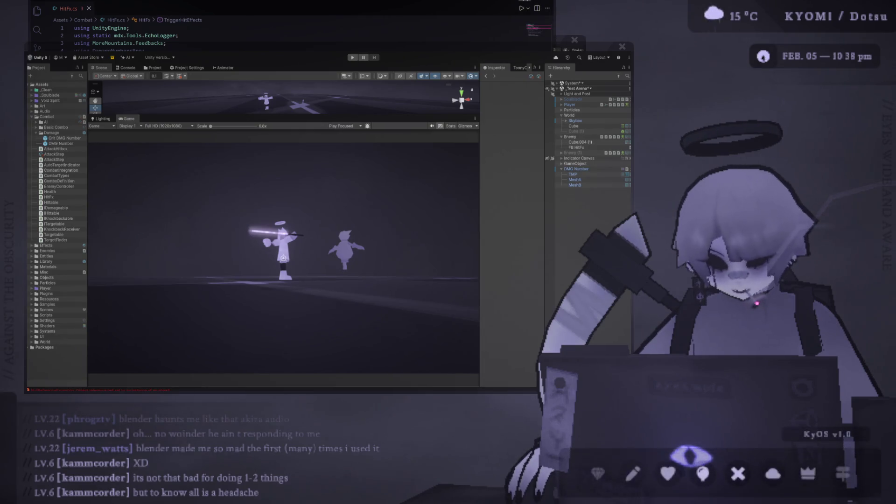
{"action": "key", "text": "alt+Tab"}
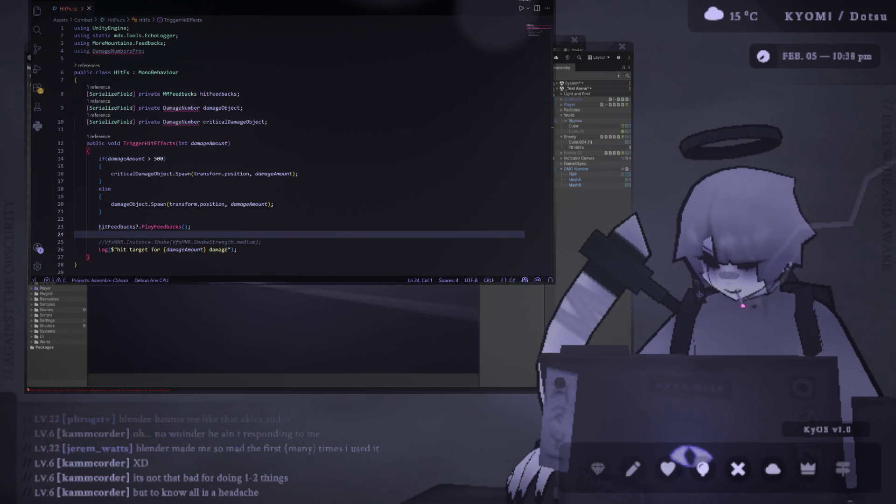
Delete the trailing blank lines at the end of HitFx.cs
{"action": "scroll", "coordinate": [218, 146], "scroll_direction": "down", "scroll_amount": 5}
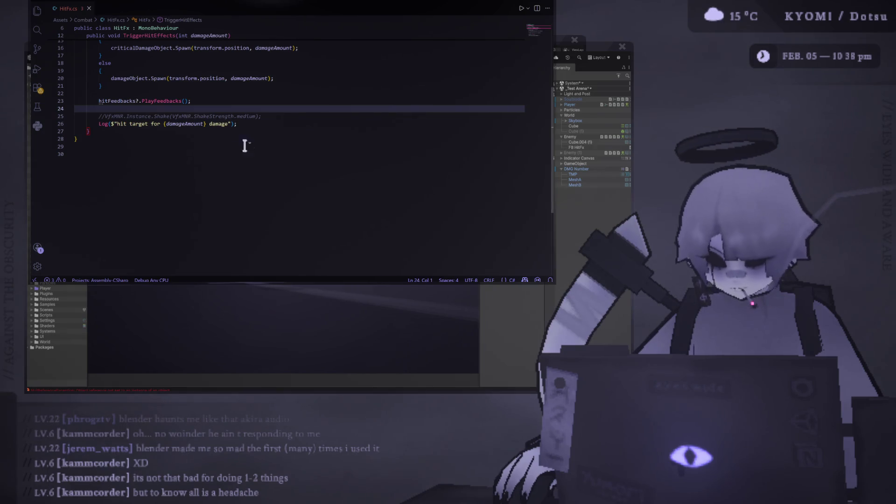
{"action": "left_click", "coordinate": [155, 155]}
{"action": "key", "text": "BackSpace"}
{"action": "key", "text": "BackSpace"}
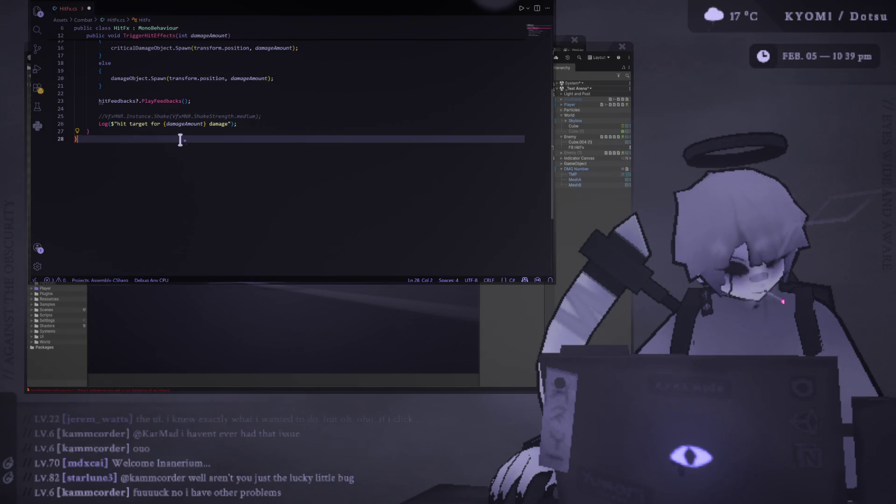
Add a private float damageTime field below the criticalDamageObject field
{"action": "scroll", "coordinate": [180, 140], "scroll_direction": "up", "scroll_amount": 5}
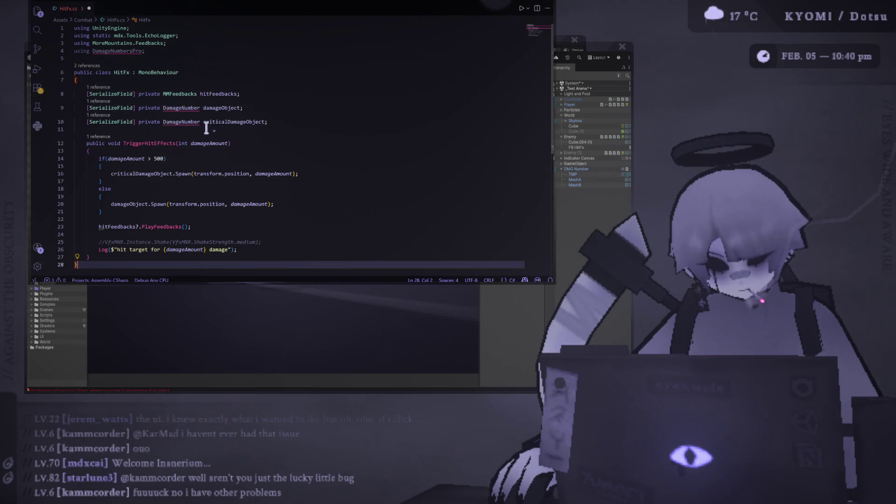
{"action": "scroll", "coordinate": [184, 165], "scroll_direction": "down", "scroll_amount": 1}
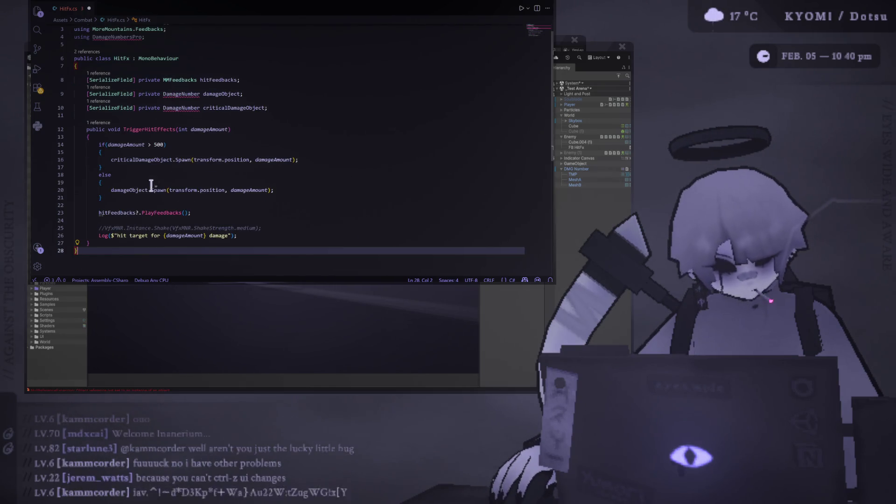
{"action": "left_click", "coordinate": [304, 109]}
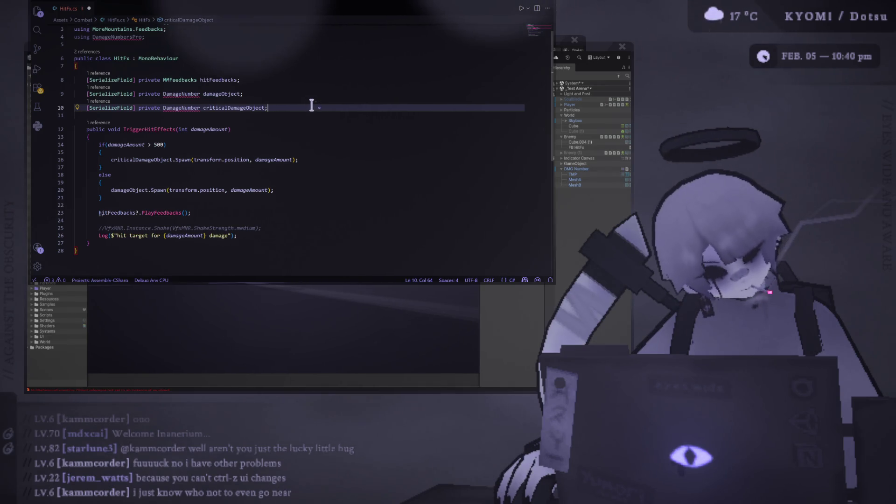
{"action": "key", "text": "Return"}
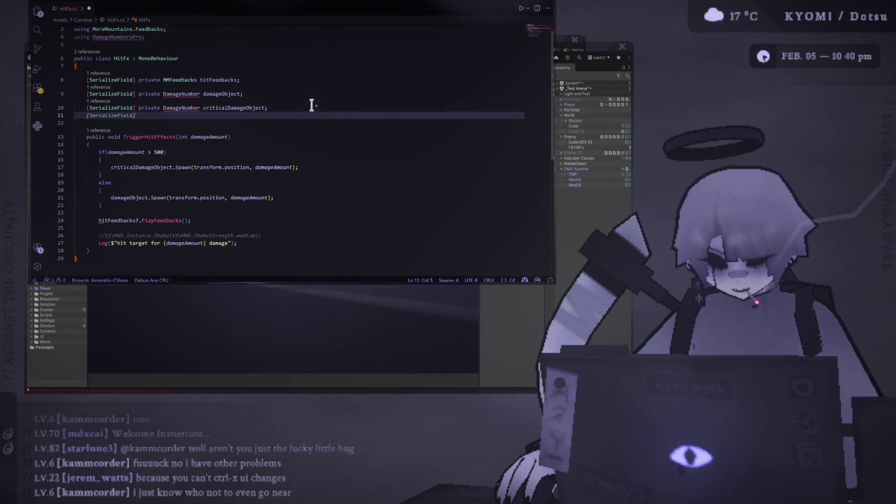
{"action": "type", "text": "[Seriali"}
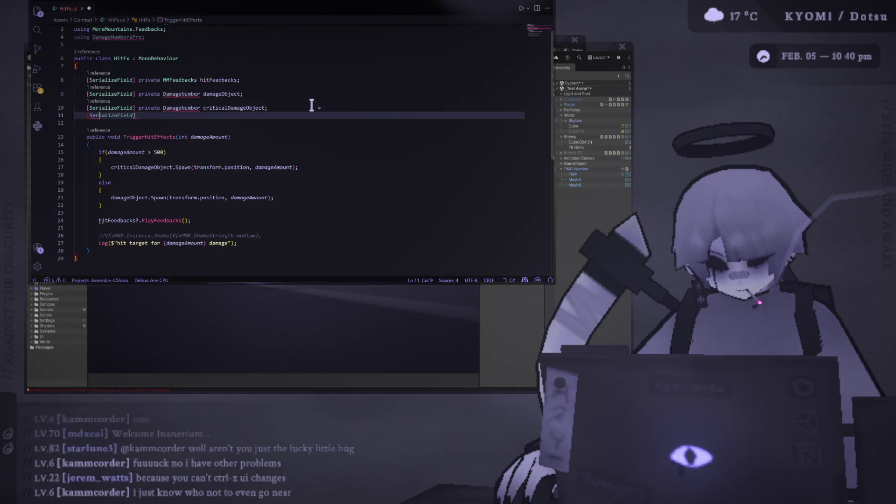
{"action": "key", "text": "BackSpace"}
{"action": "key", "text": "BackSpace"}
{"action": "key", "text": "BackSpace"}
{"action": "type", "text": "private"}
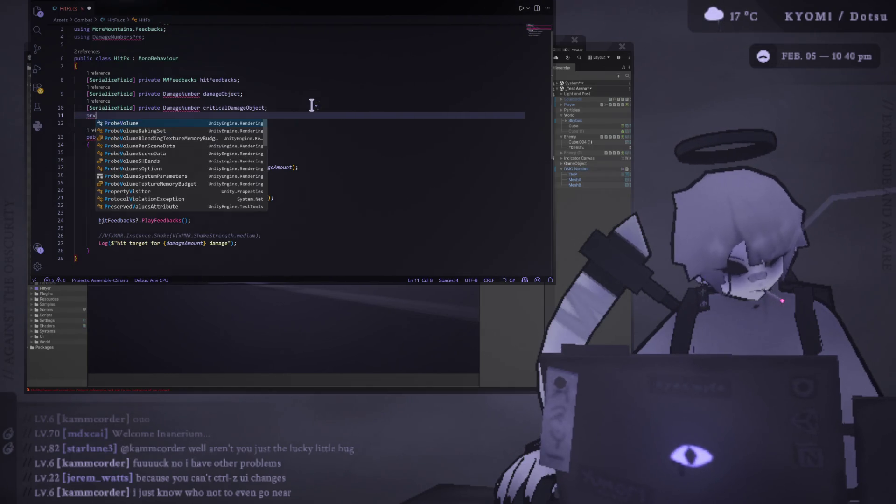
{"action": "type", "text": " float "}
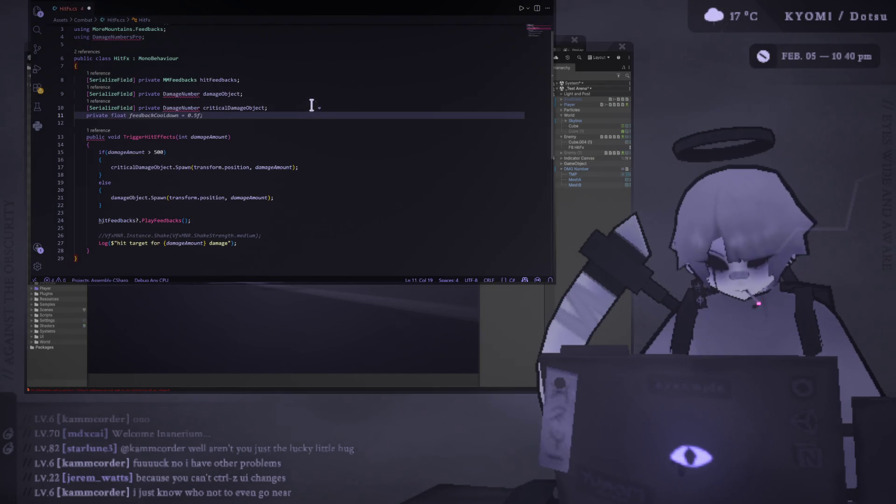
{"action": "type", "text": "damageTim"}
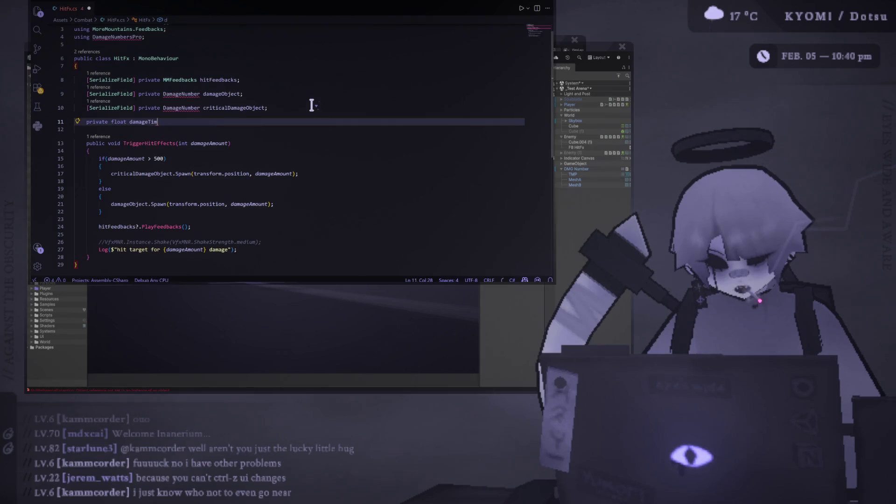
{"action": "type", "text": "e ="}
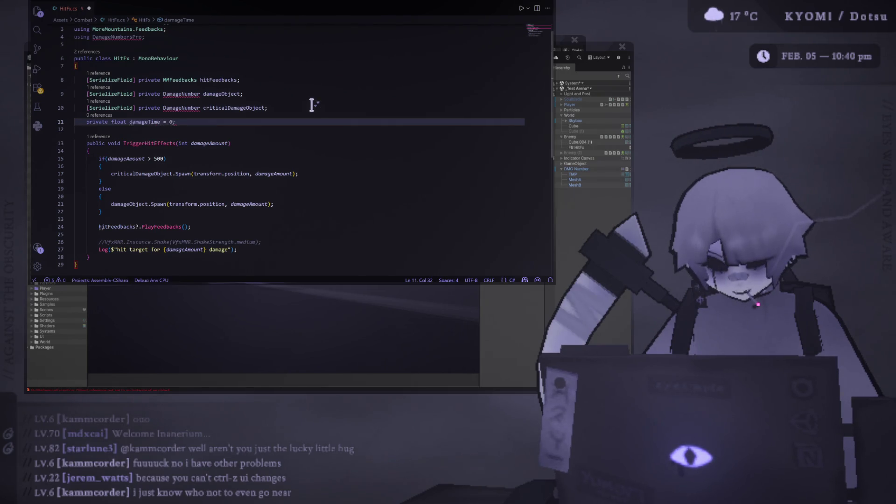
{"action": "key", "text": "BackSpace"}
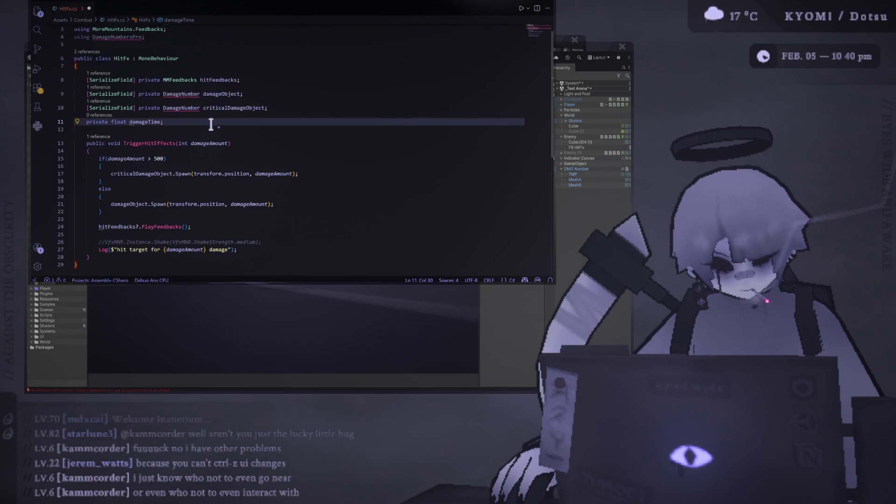
{"action": "key", "text": "Return"}
{"action": "key", "text": "Return"}
Add an Update() method that increments damageTime by Time.deltaTime
{"action": "type", "text": "void "}
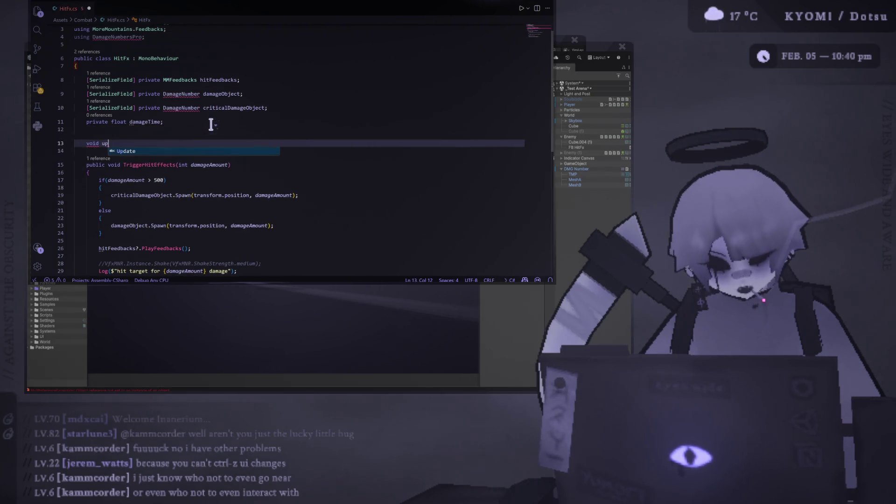
{"action": "type", "text": "Update"}
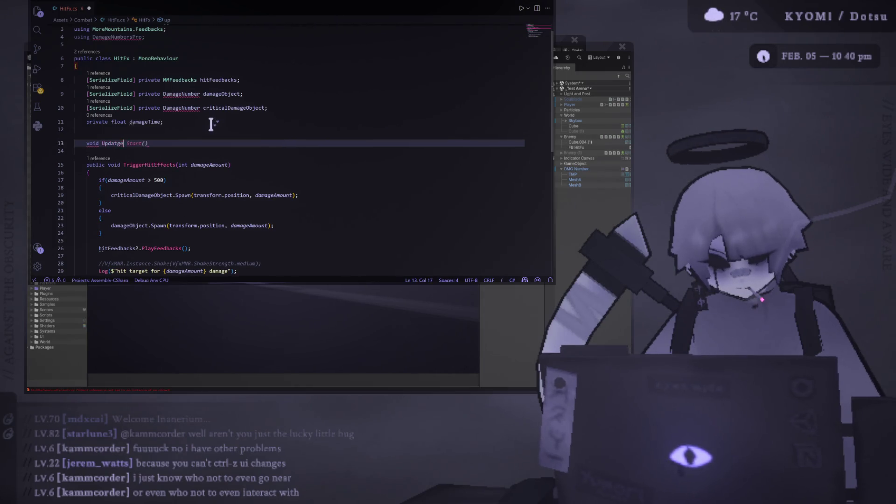
{"action": "type", "text": "()"}
{"action": "key", "text": "Return"}
{"action": "type", "text": "{"}
{"action": "key", "text": "Return"}
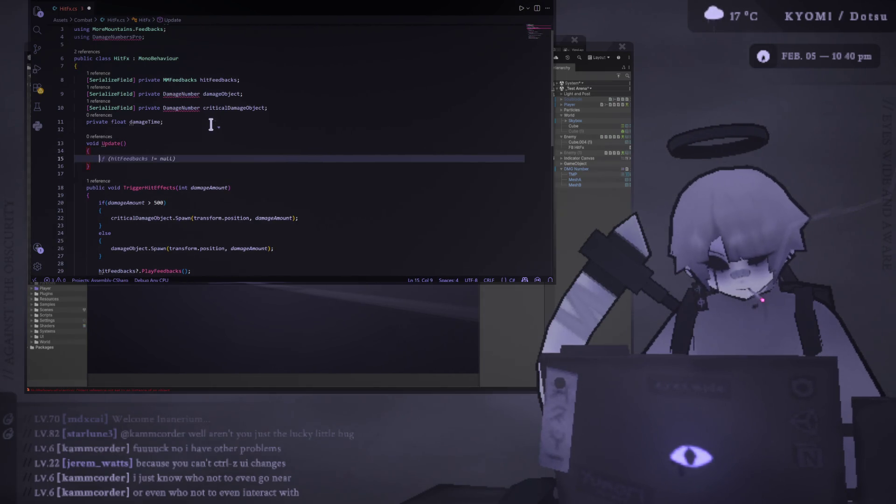
{"action": "type", "text": "damageTime"}
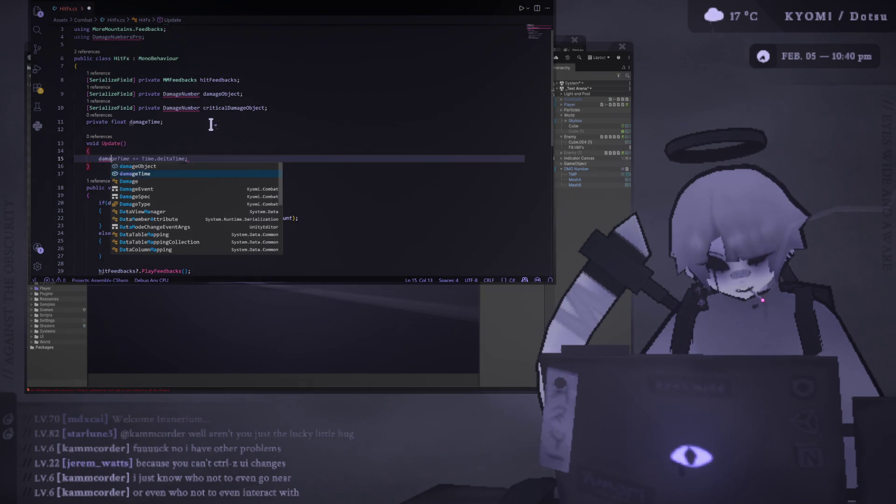
{"action": "key", "text": "Tab"}
Add an if (damageTime > 2) block that resets damageTime to 0
{"action": "key", "text": "Return"}
{"action": "key", "text": "Return"}
{"action": "type", "text": "if"}
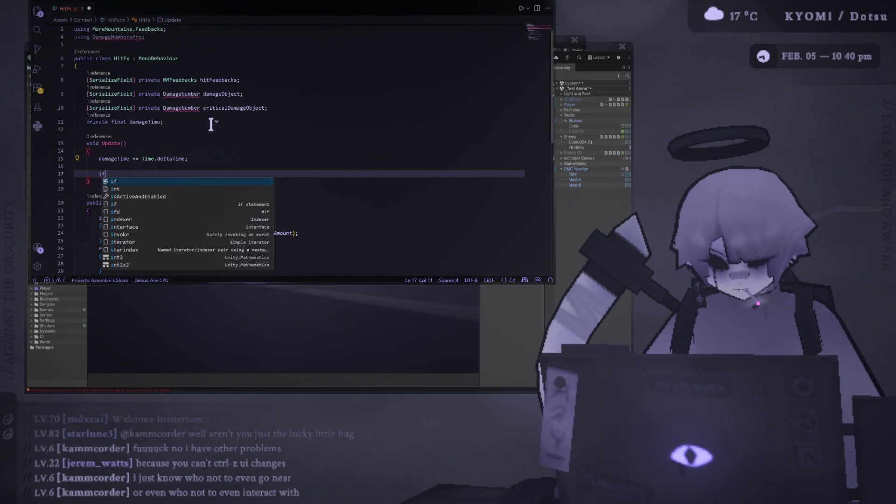
{"action": "key", "text": "Tab"}
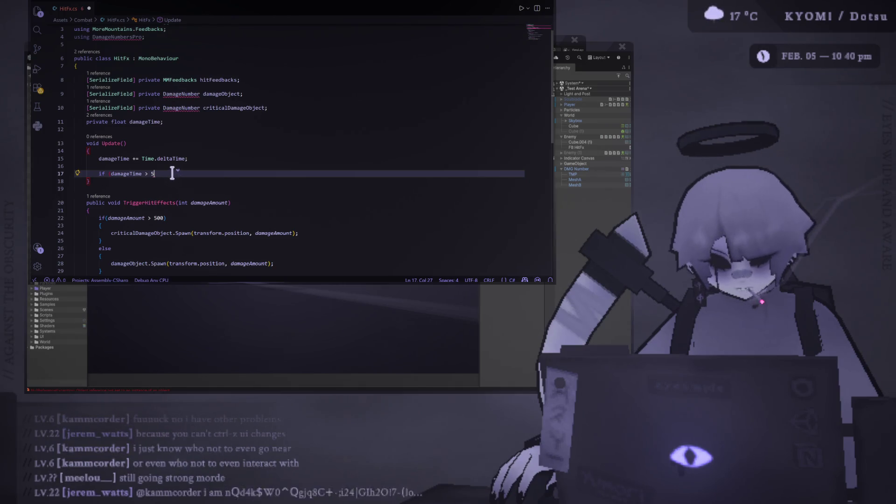
{"action": "key", "text": "BackSpace"}
{"action": "type", "text": "2)"}
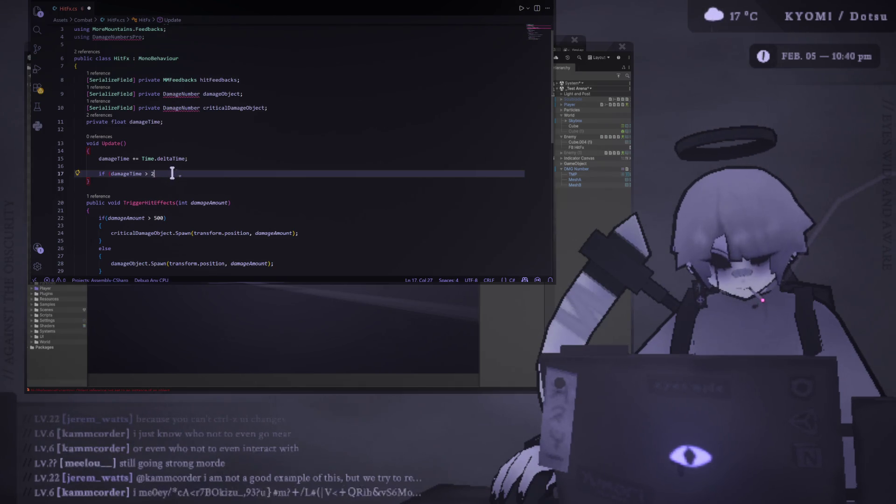
{"action": "key", "text": "Return"}
{"action": "type", "text": "{"}
{"action": "key", "text": "Return"}
{"action": "type", "text": "damag"}
{"action": "type", "text": "eTime"}
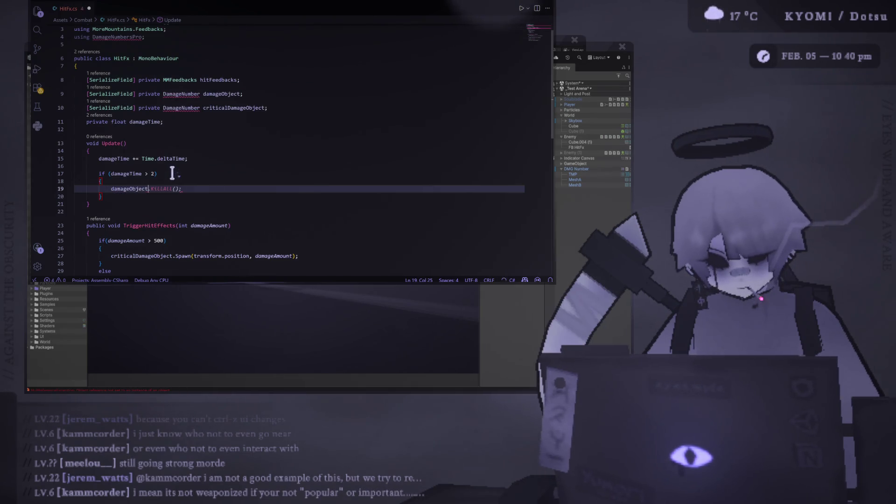
{"action": "type", "text": " -"}
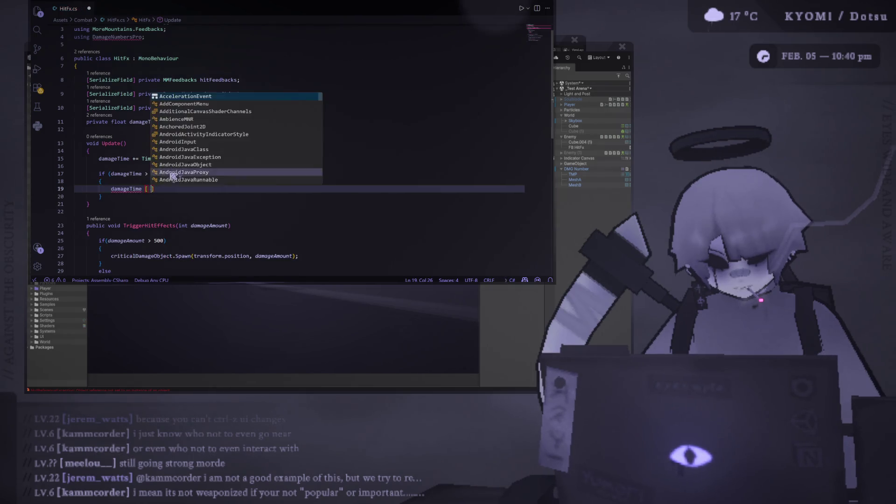
{"action": "key", "text": "BackSpace"}
{"action": "type", "text": "= 0;"}
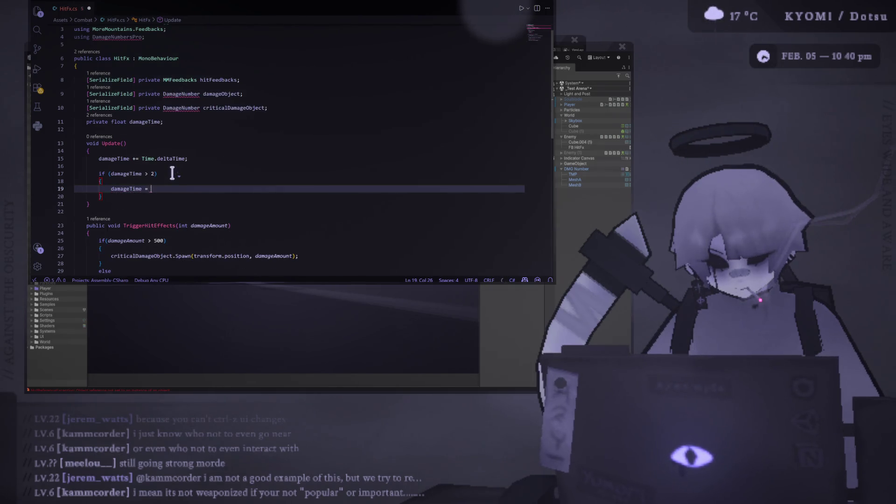
{"action": "key", "text": "Return"}
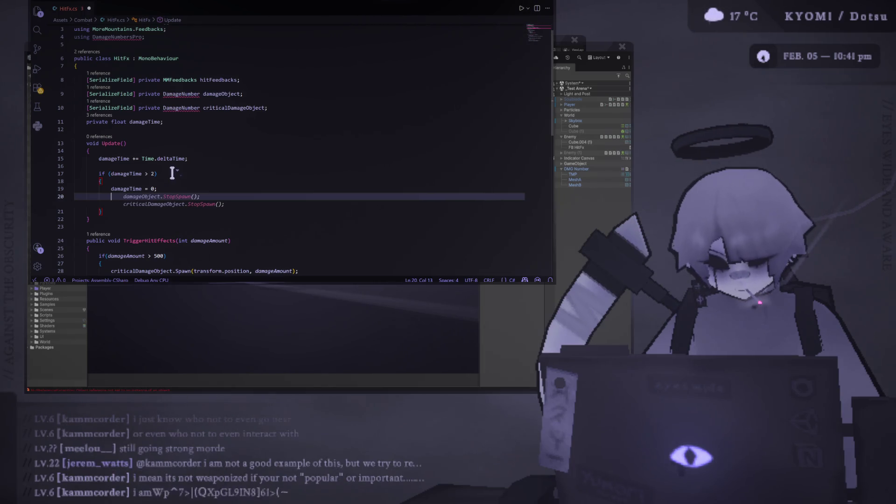
Call TriggerHitEffects with Random.Range(50, 1000) damage inside the block and save
{"action": "type", "text": "int "}
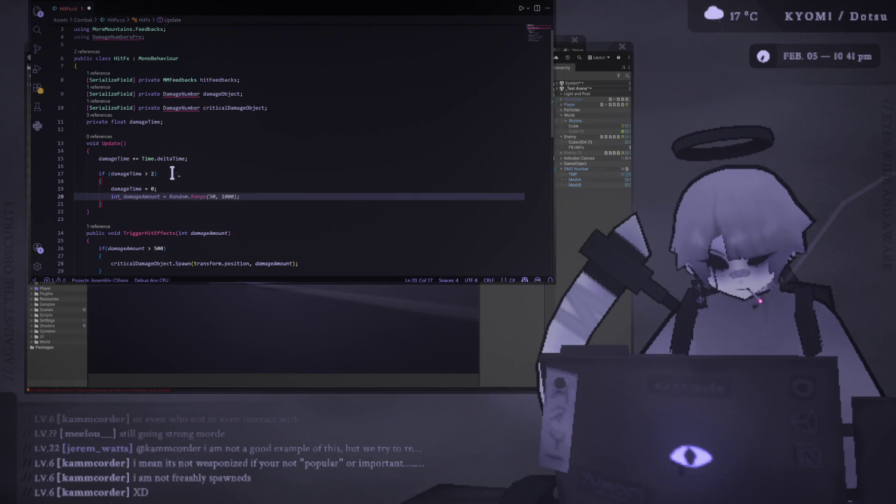
{"action": "type", "text": "ran"}
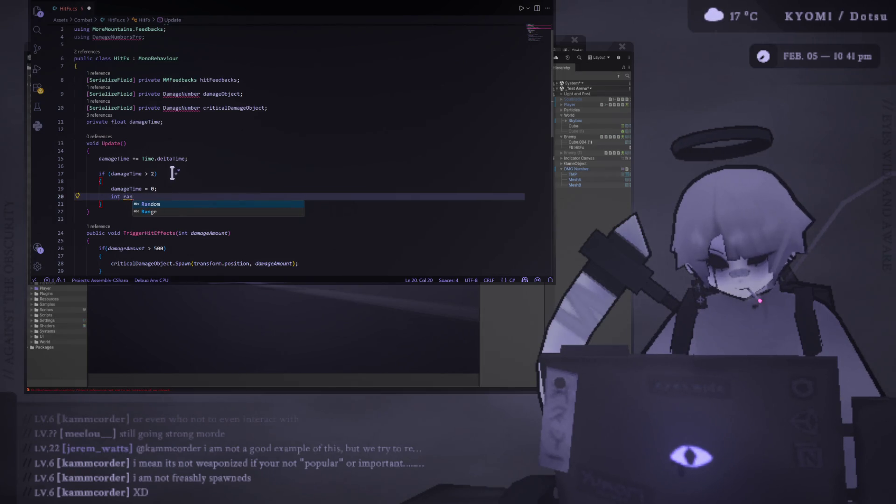
{"action": "type", "text": "dom"}
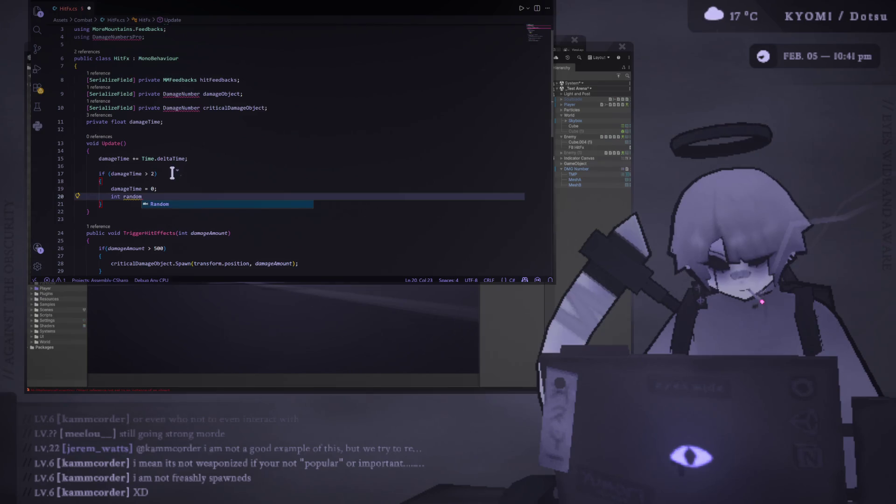
{"action": "type", "text": "Dama"}
{"action": "key", "text": "Tab"}
{"action": "key", "text": "Tab"}
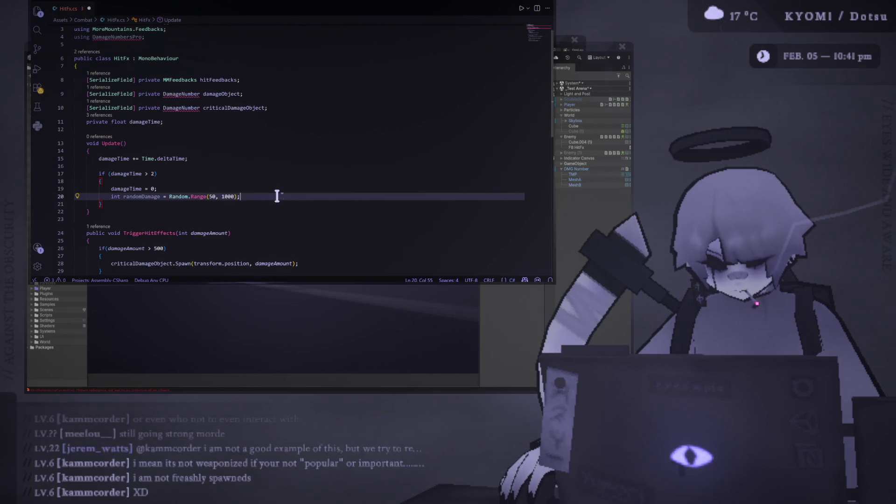
{"action": "key", "text": "Return"}
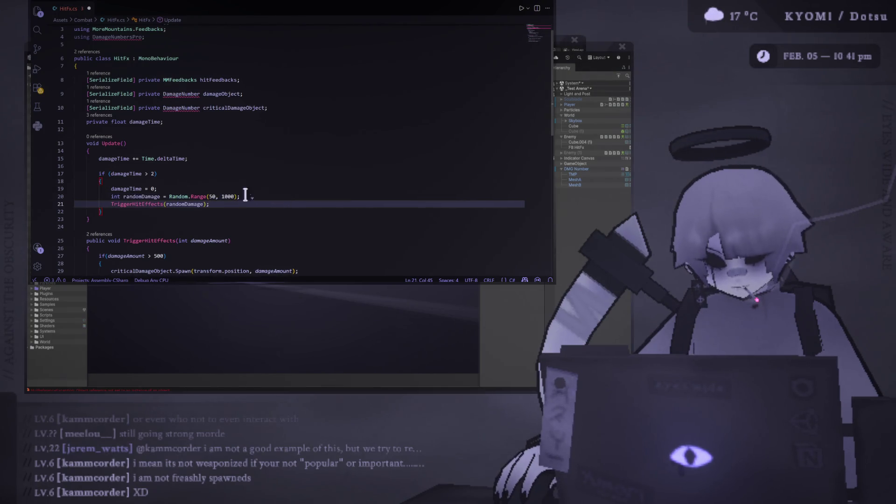
{"action": "key", "text": "Tab"}
{"action": "key", "text": "ctrl+s"}
{"action": "left_click", "coordinate": [150, 233]}
{"action": "left_click", "coordinate": [268, 151]}
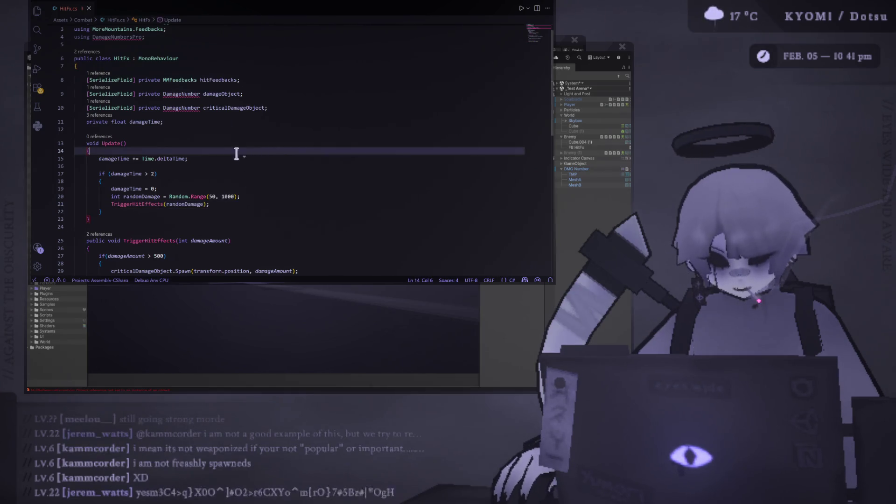
{"action": "mouse_move", "coordinate": [97, 158]}
{"action": "left_mouse_down"}
{"action": "mouse_move", "coordinate": [194, 204]}
{"action": "mouse_move", "coordinate": [186, 164]}
{"action": "mouse_move", "coordinate": [235, 204]}
{"action": "left_mouse_up"}
{"action": "left_click", "coordinate": [224, 122]}
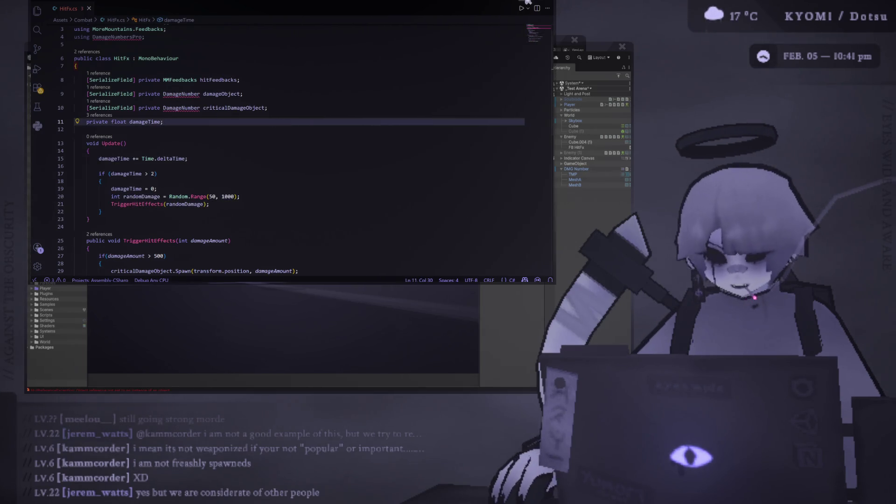
{"action": "key", "text": "alt+Tab"}
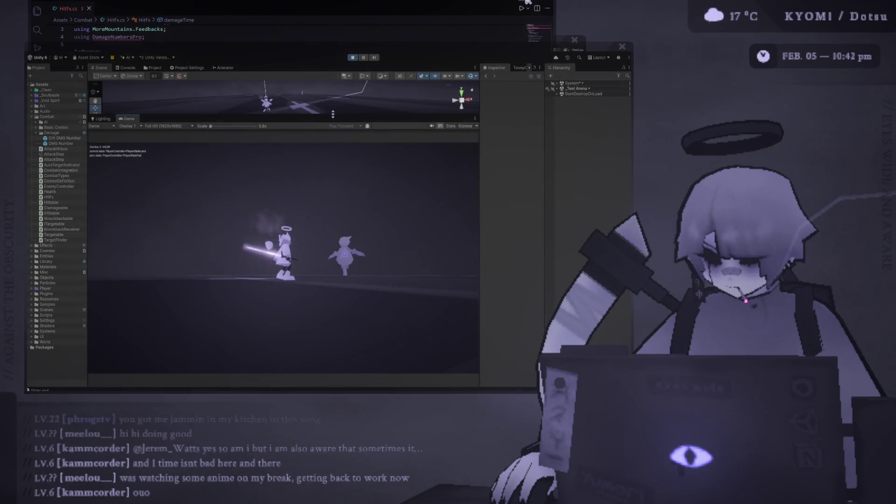
Drag the Scene/Game splitter upward so the Game view is taller while the test plays
{"action": "left_click_drag", "start_coordinate": [333, 114], "coordinate": [332, 85]}
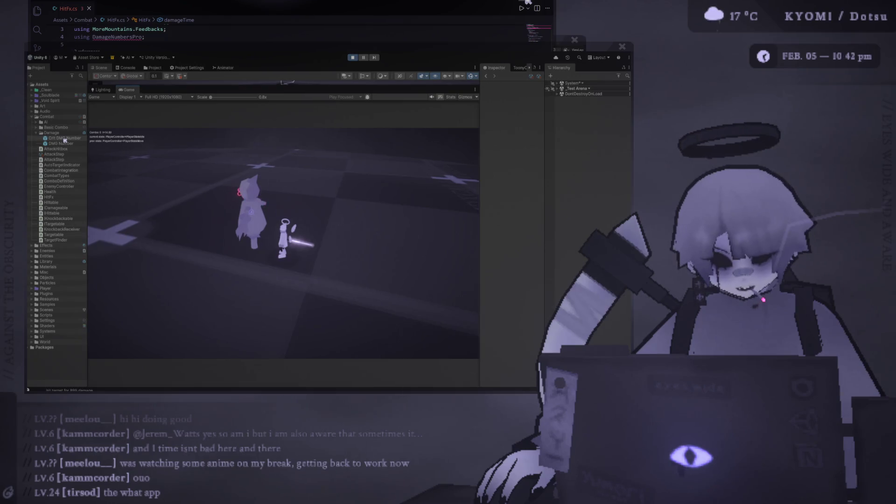
Select Crit DMG Number, widen the Inspector to its Text settings, and open the prefab for editing
{"action": "left_click", "coordinate": [65, 138]}
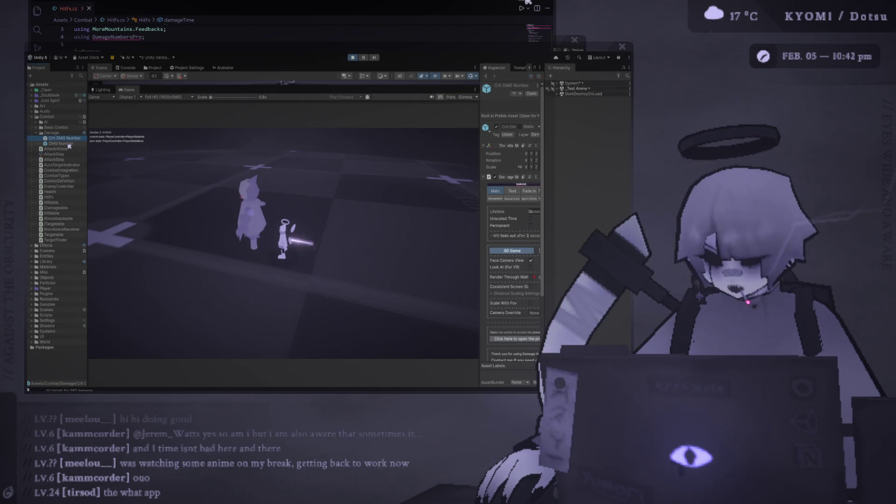
{"action": "left_click_drag", "start_coordinate": [480, 201], "coordinate": [441, 203]}
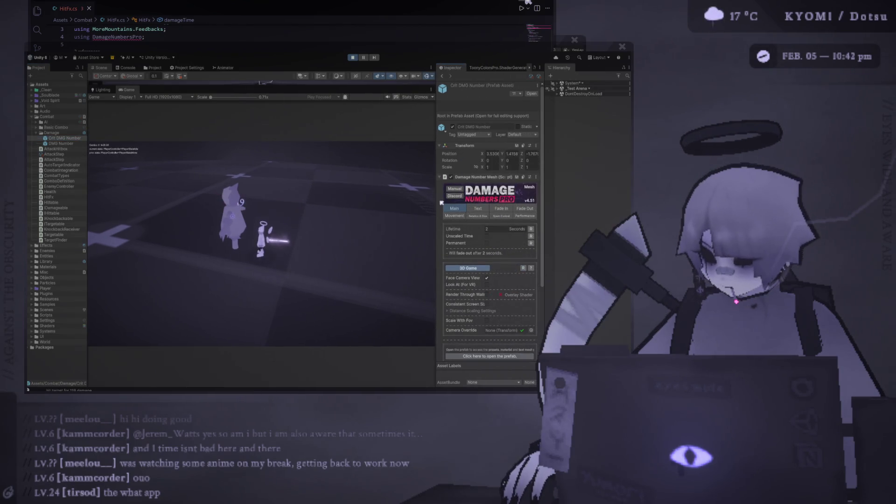
{"action": "left_click", "coordinate": [475, 210]}
{"action": "left_click", "coordinate": [445, 208]}
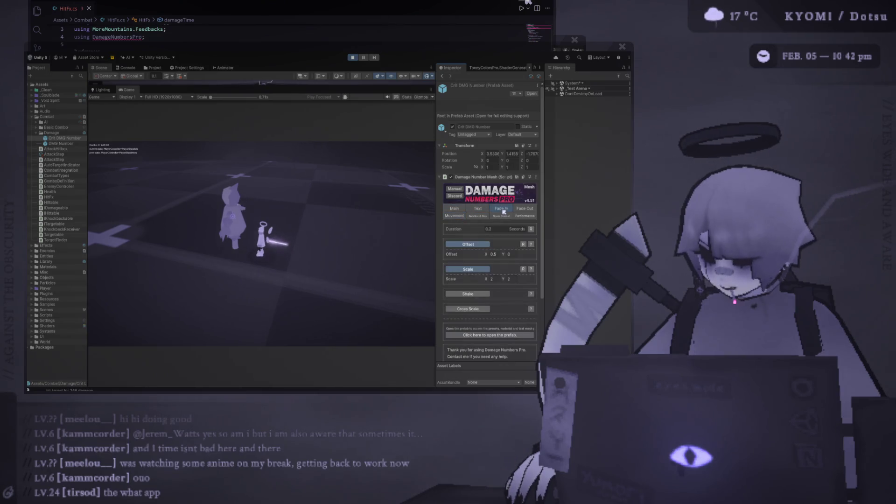
{"action": "left_click_drag", "start_coordinate": [435, 202], "coordinate": [371, 202]}
{"action": "left_click", "coordinate": [436, 220]}
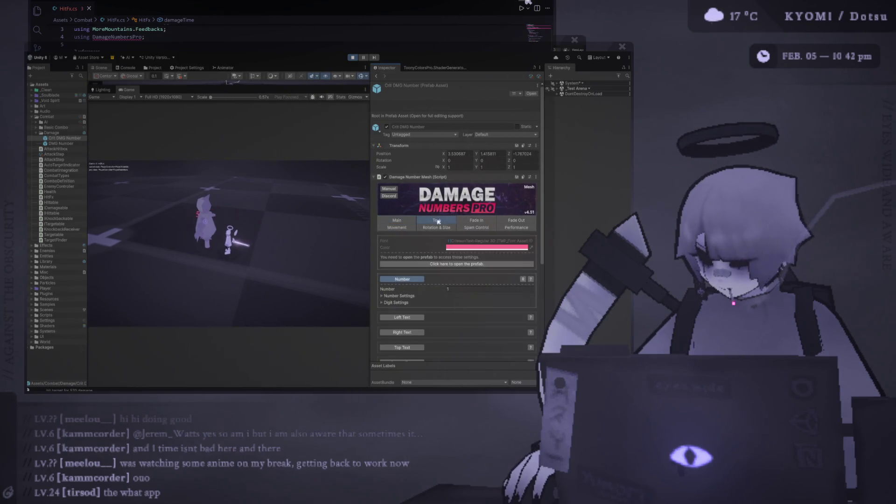
{"action": "left_click", "coordinate": [477, 264]}
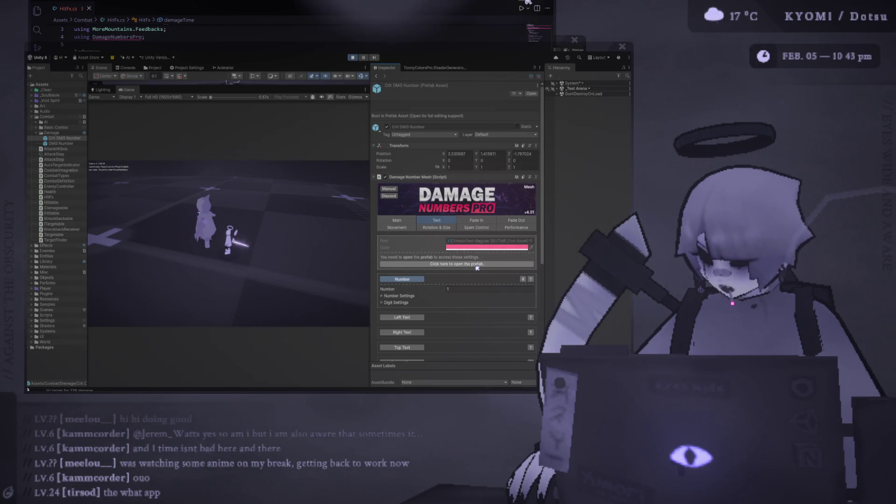
{"action": "left_click", "coordinate": [476, 265]}
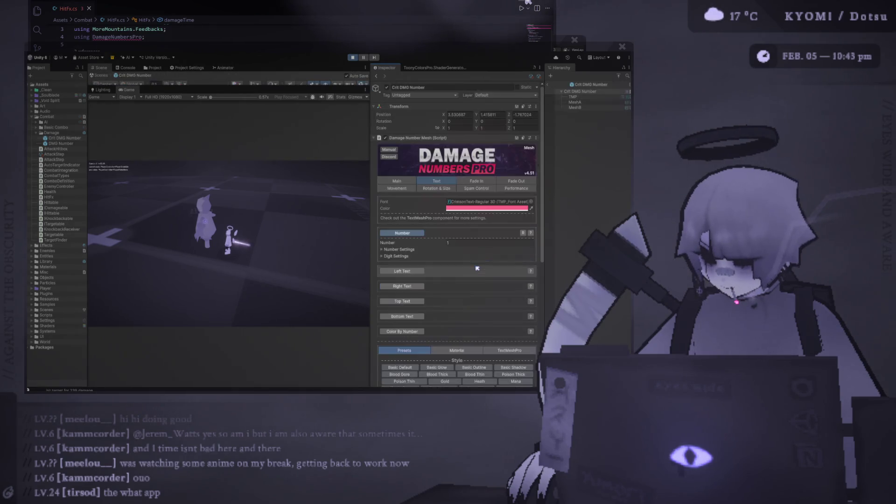
Locate the CrimsonText-Regular 3D font asset in the Project panel and duplicate it
{"action": "left_click", "coordinate": [477, 202]}
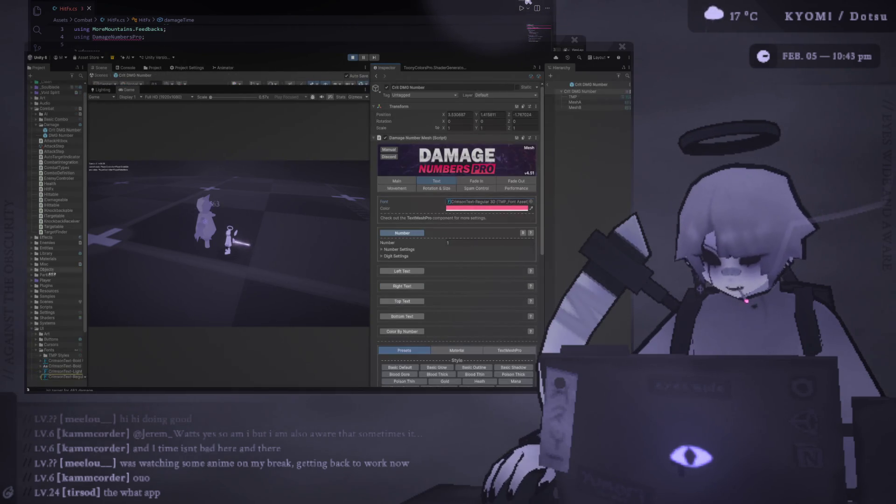
{"action": "scroll", "coordinate": [66, 329], "scroll_direction": "down", "scroll_amount": 3}
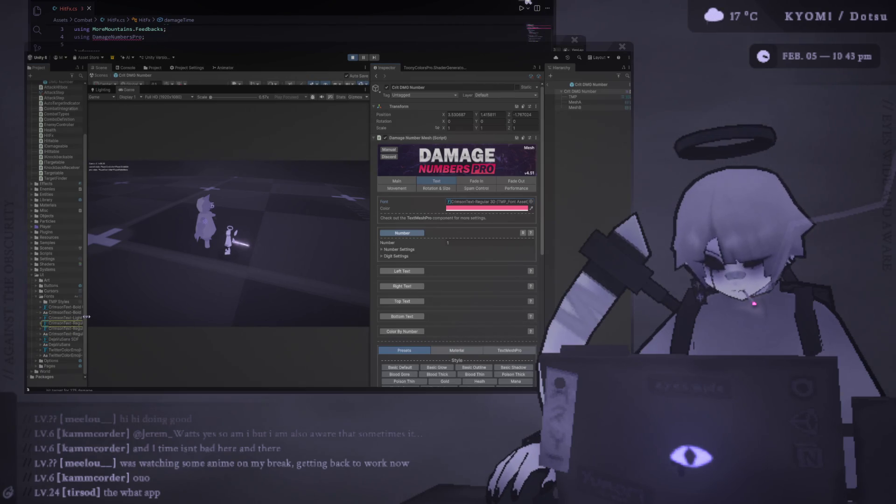
{"action": "left_click_drag", "start_coordinate": [87, 317], "coordinate": [170, 318]}
{"action": "left_click", "coordinate": [115, 323]}
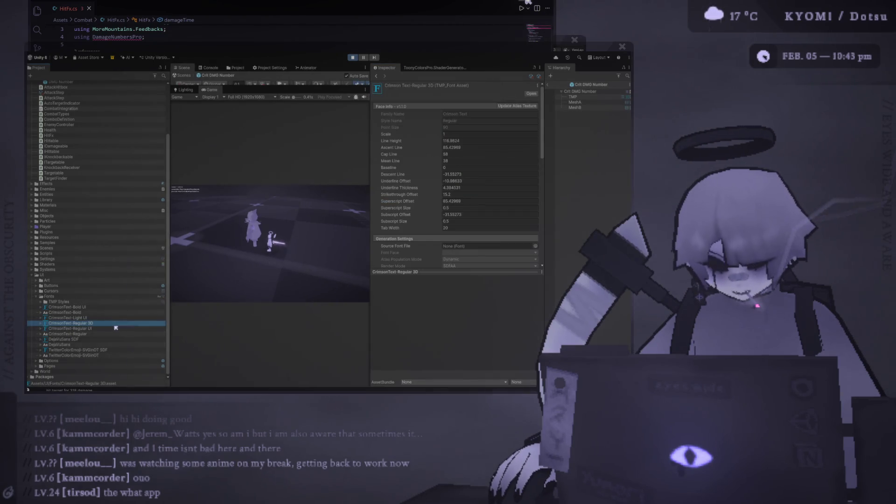
{"action": "key", "text": "ctrl+d"}
Rename the copy 'CrimsonText-Regular 3D Overlay' and give its atlas material the Distance Field Overlay shader
{"action": "left_click", "coordinate": [75, 323]}
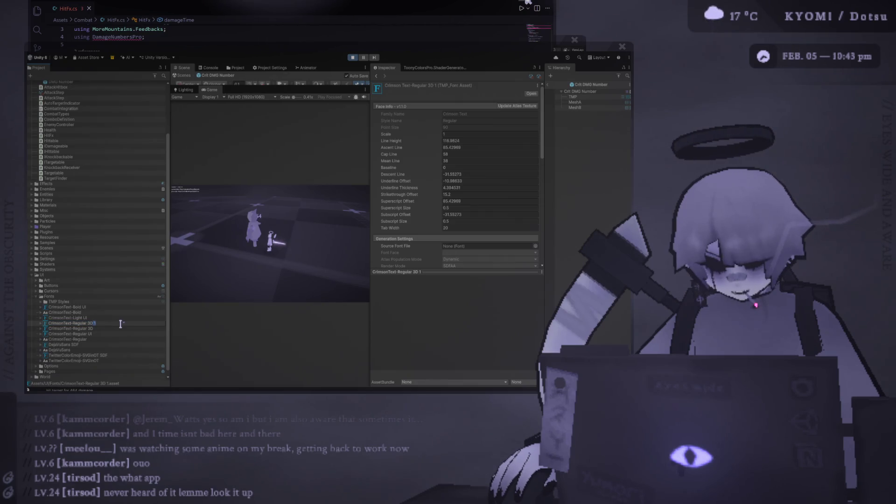
{"action": "type", "text": "Overlay"}
{"action": "key", "text": "Return"}
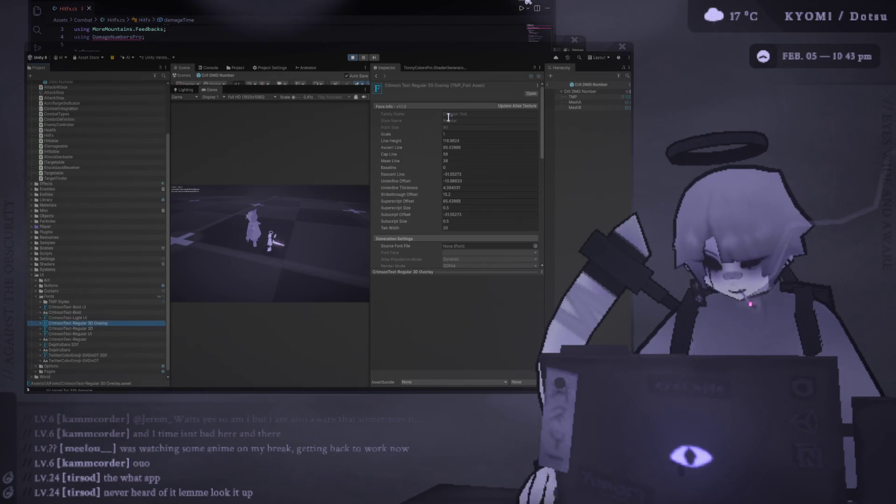
{"action": "left_click", "coordinate": [40, 323]}
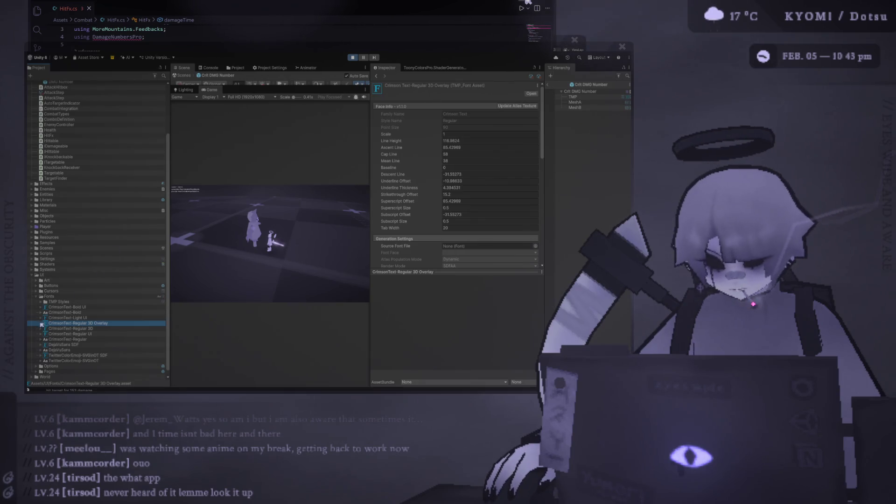
{"action": "left_click", "coordinate": [77, 329]}
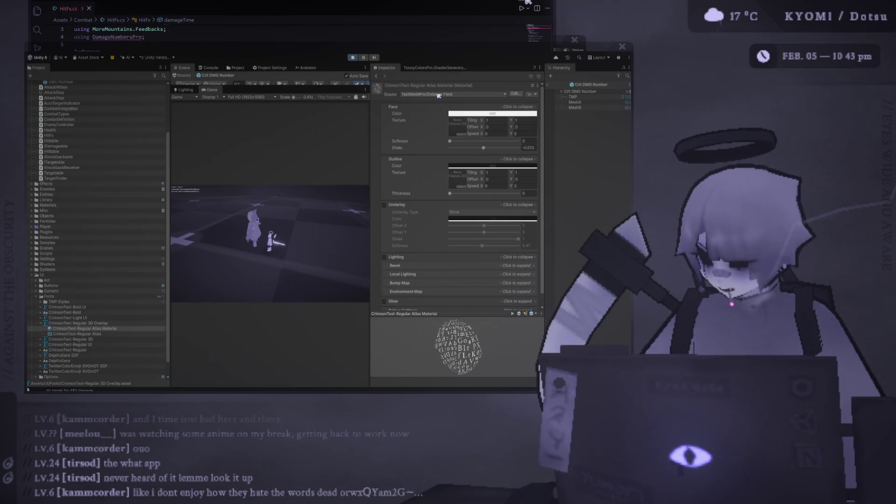
{"action": "key", "text": "ctrl+z"}
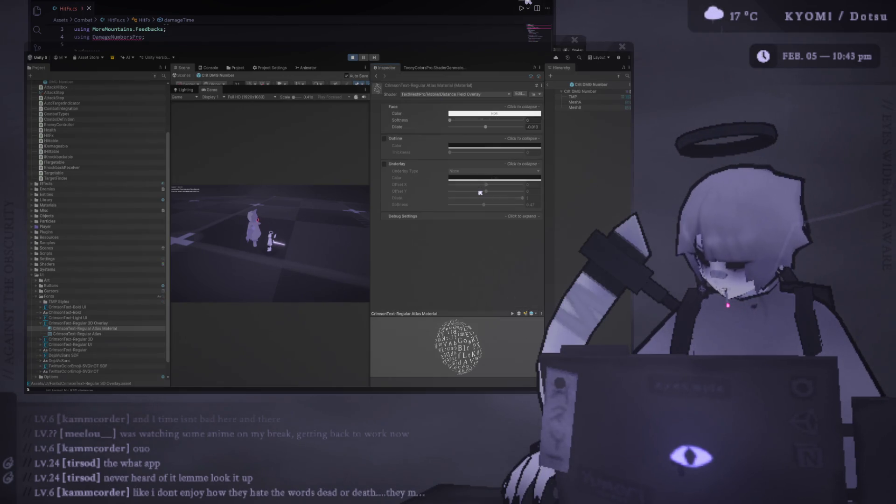
{"action": "left_click", "coordinate": [587, 91]}
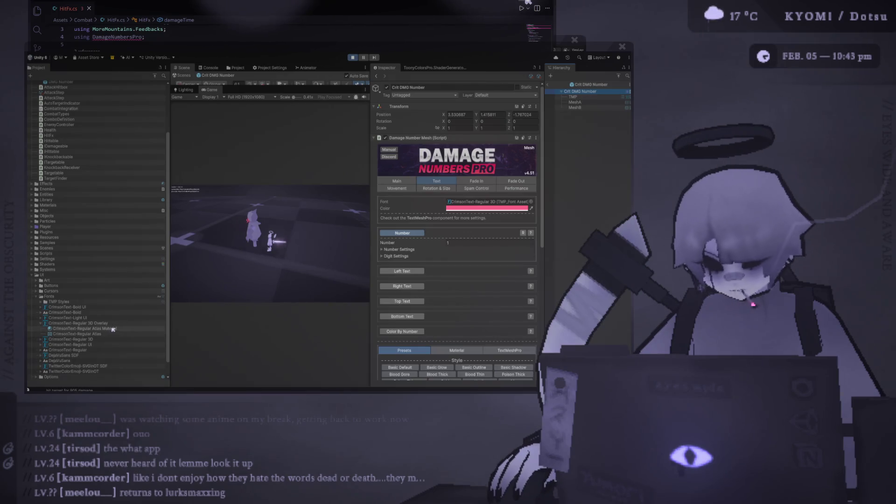
Assign the CrimsonText-Regular 3D Overlay font to both the Crit DMG Number and DMG Number prefabs
{"action": "left_click", "coordinate": [494, 177]}
{"action": "left_click_drag", "start_coordinate": [77, 323], "coordinate": [487, 202]}
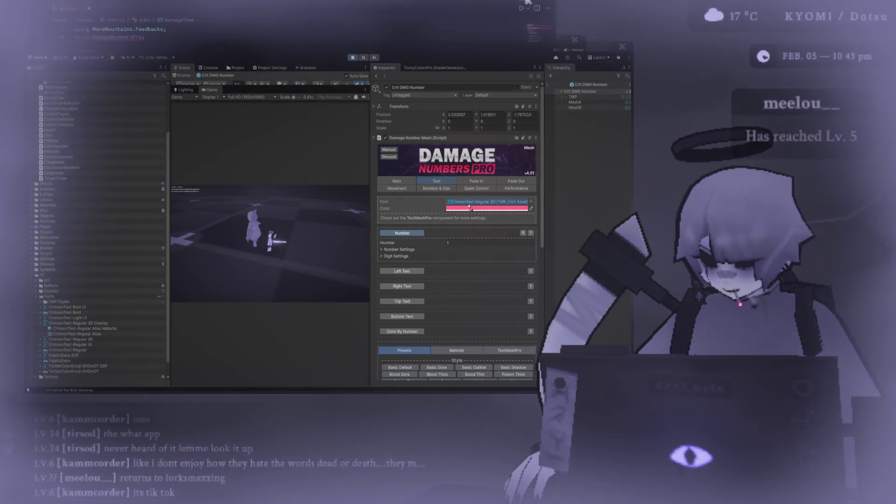
{"action": "scroll", "coordinate": [140, 186], "scroll_direction": "up", "scroll_amount": 4}
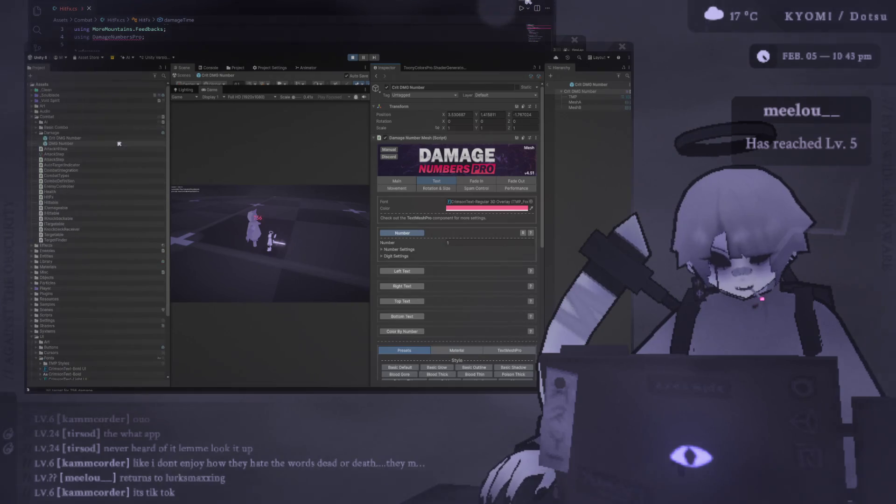
{"action": "left_click", "coordinate": [78, 143]}
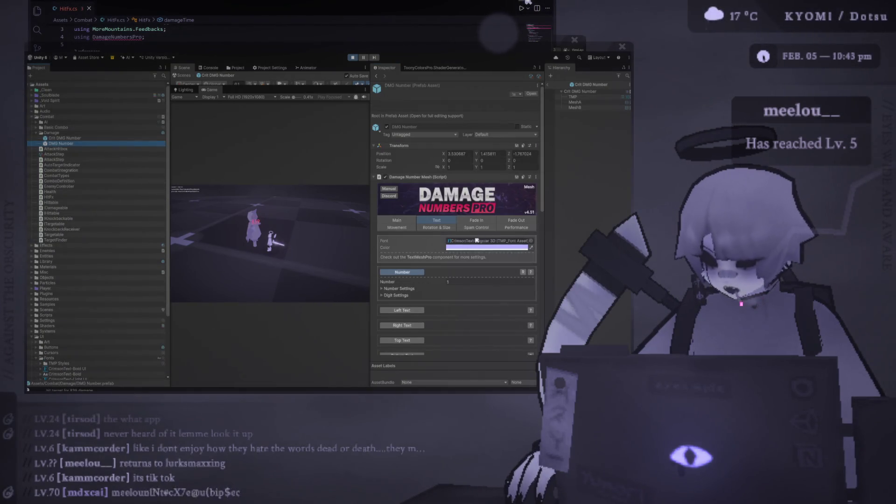
{"action": "scroll", "coordinate": [107, 307], "scroll_direction": "down", "scroll_amount": 4}
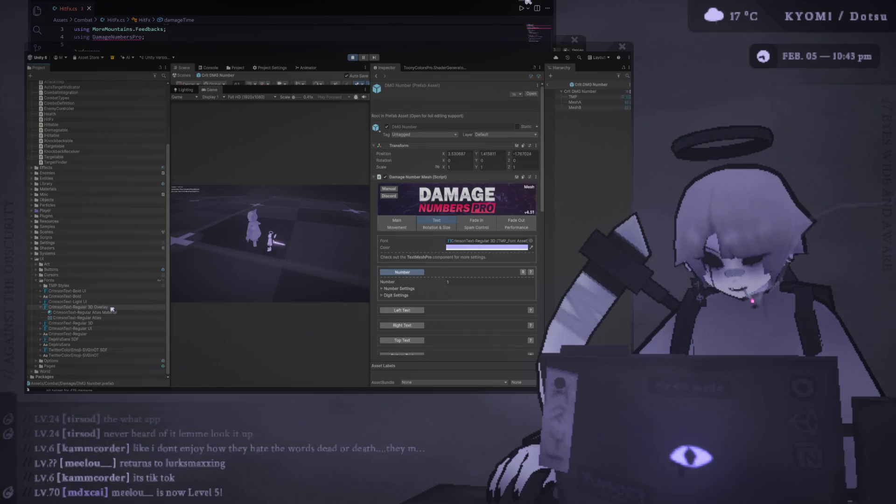
{"action": "left_click_drag", "start_coordinate": [402, 243], "coordinate": [443, 243]}
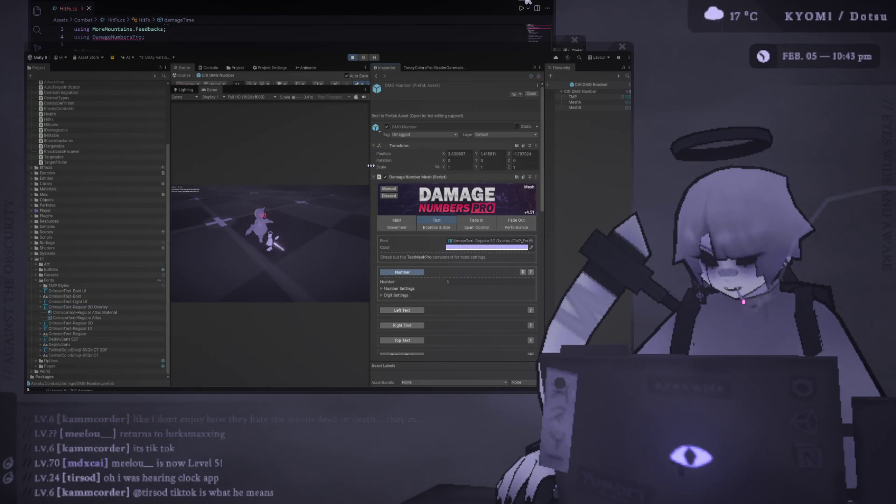
Enlarge the Game view and watch the overlay damage numbers appear over the enemy
{"action": "left_click_drag", "start_coordinate": [371, 167], "coordinate": [486, 167]}
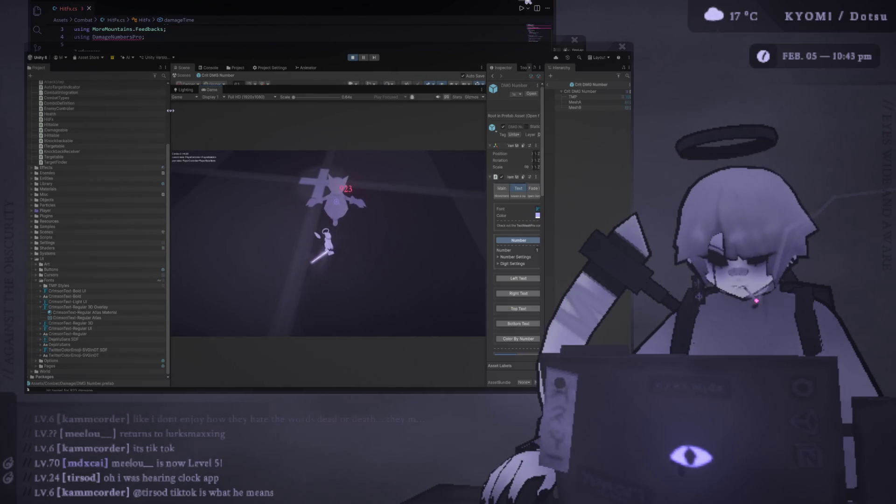
{"action": "left_click_drag", "start_coordinate": [170, 111], "coordinate": [128, 111]}
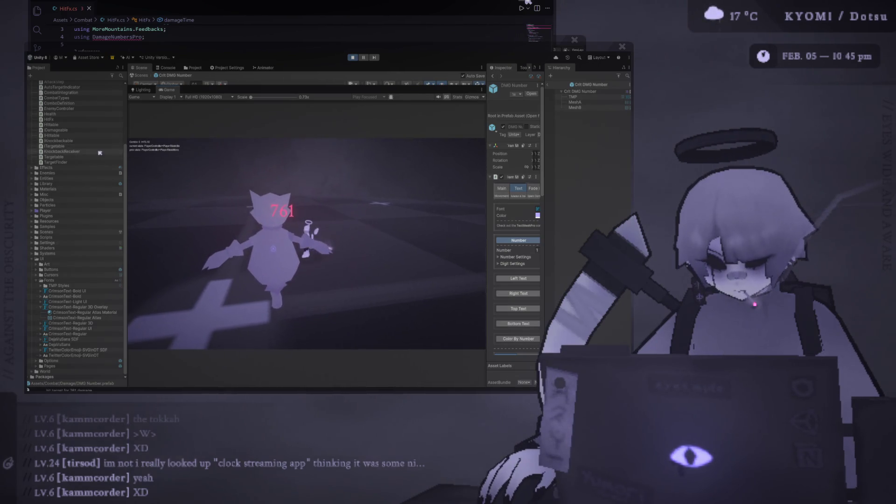
{"action": "scroll", "coordinate": [93, 167], "scroll_direction": "up", "scroll_amount": 5}
Resize the Project, Game, Inspector and Hierarchy panels so the Game view and full Damage Numbers Pro component fit
{"action": "left_click_drag", "start_coordinate": [486, 179], "coordinate": [411, 190]}
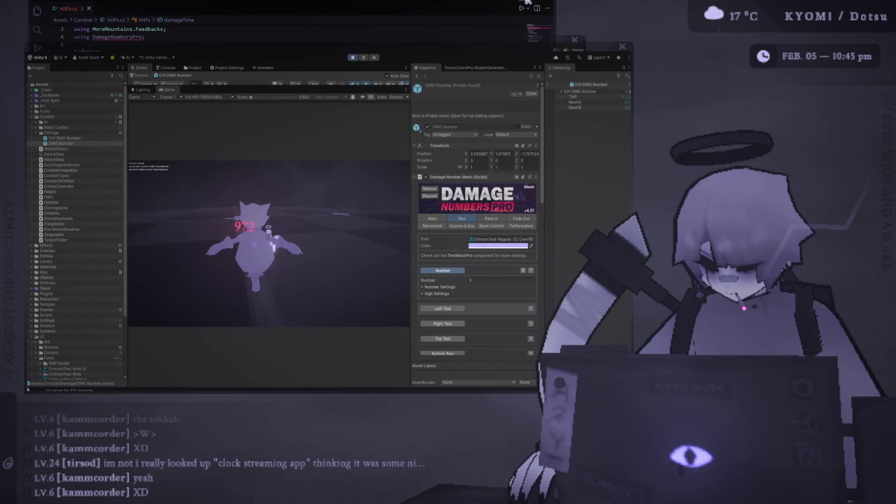
{"action": "scroll", "coordinate": [485, 280], "scroll_direction": "down", "scroll_amount": 2}
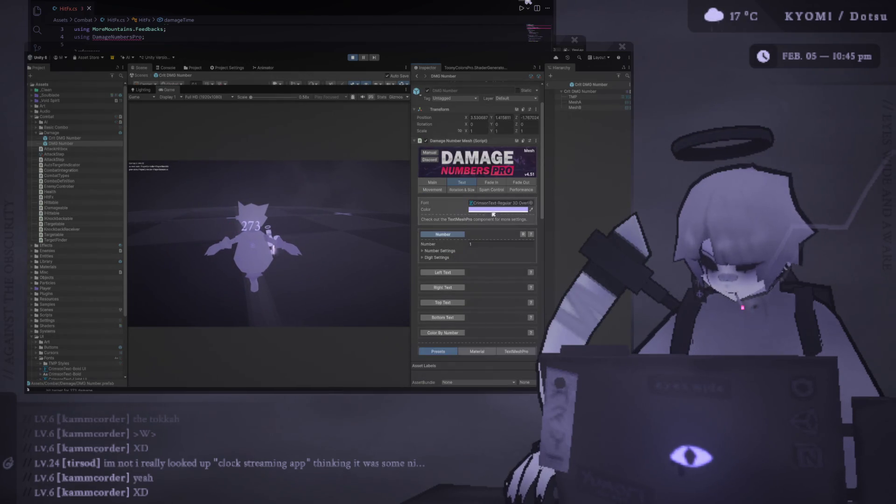
{"action": "left_click_drag", "start_coordinate": [410, 168], "coordinate": [439, 168]}
{"action": "left_click_drag", "start_coordinate": [545, 147], "coordinate": [590, 147]}
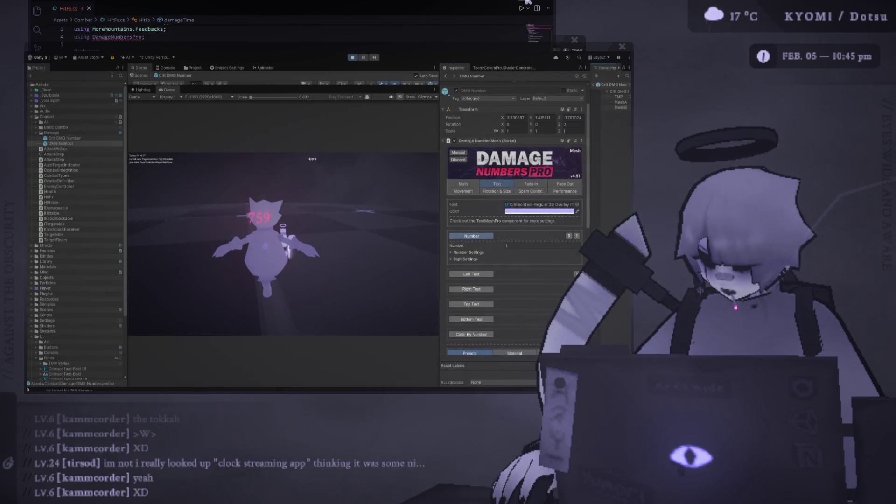
{"action": "left_click_drag", "start_coordinate": [126, 142], "coordinate": [81, 141]}
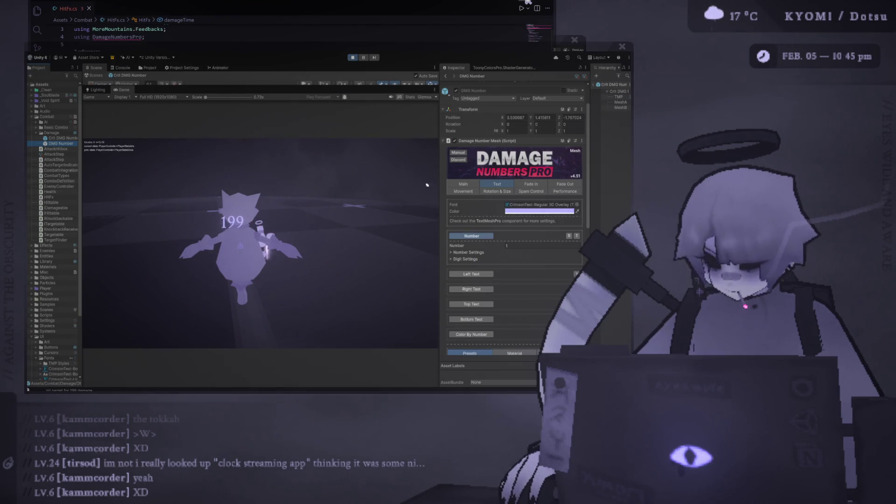
{"action": "left_click_drag", "start_coordinate": [440, 182], "coordinate": [406, 182]}
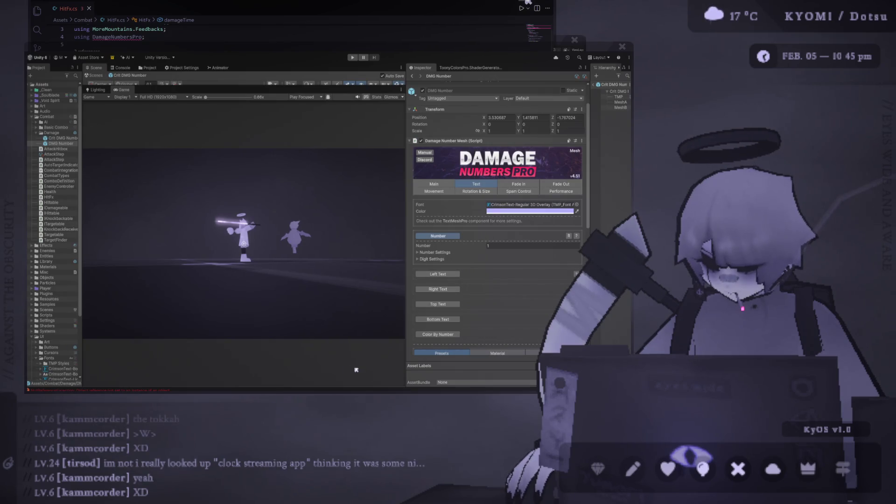
In HitFx.cs, change the spawn condition to damageTime > 0.5f and return to Unity
{"action": "key", "text": "alt+Tab"}
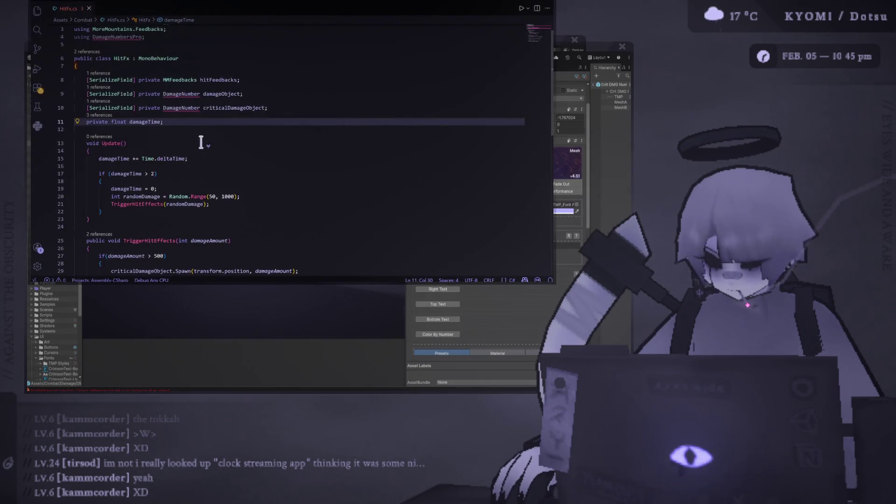
{"action": "left_click", "coordinate": [153, 174]}
{"action": "key", "text": "Delete"}
{"action": "type", "text": "0.5f"}
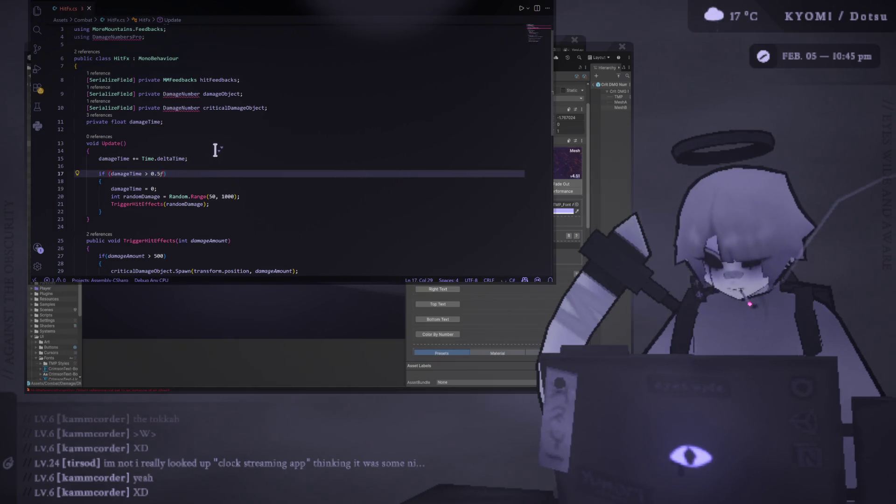
{"action": "left_click", "coordinate": [216, 149]}
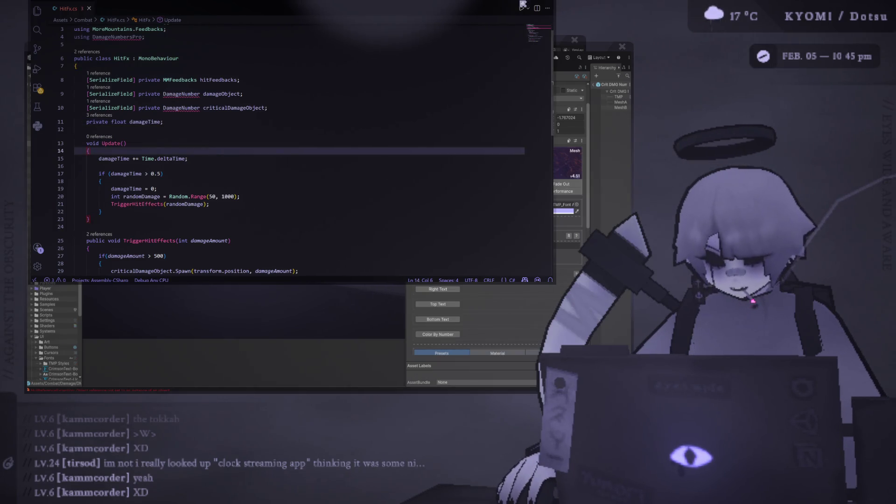
{"action": "key", "text": "alt+Tab"}
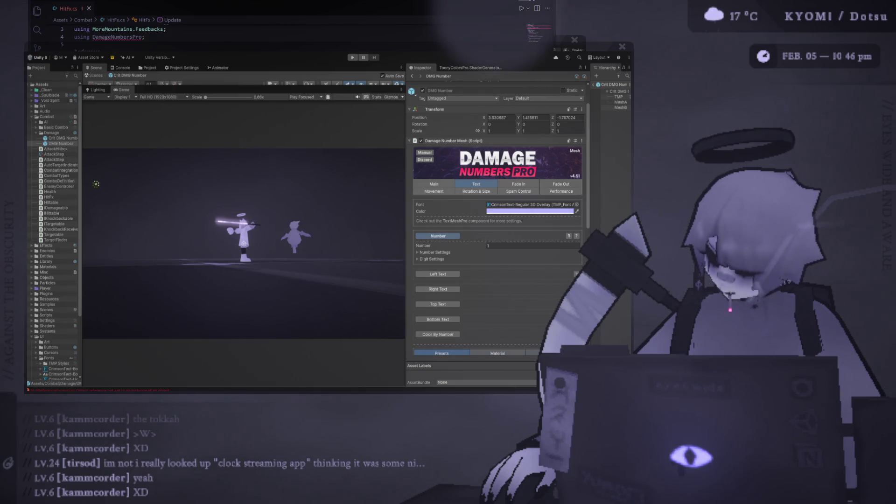
Play the scene to watch numbers spawn every 0.5 seconds, then switch back to HitFx.cs
{"action": "left_click", "coordinate": [353, 57]}
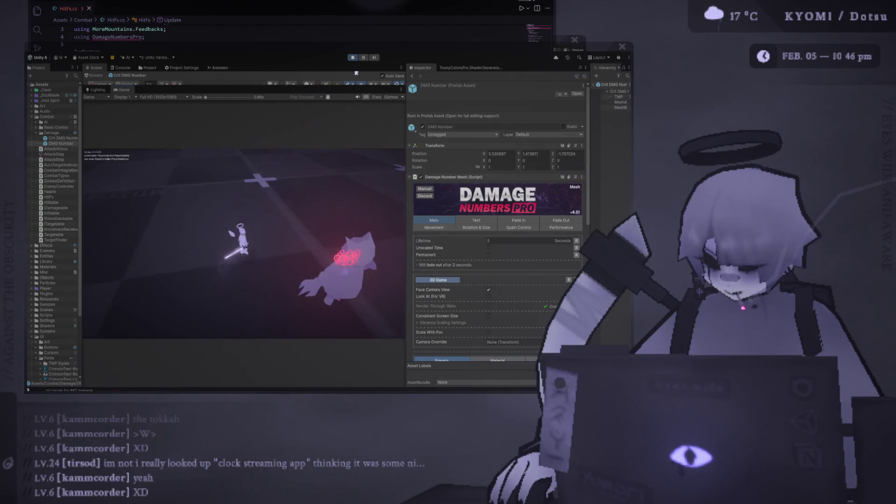
{"action": "key", "text": "alt+Tab"}
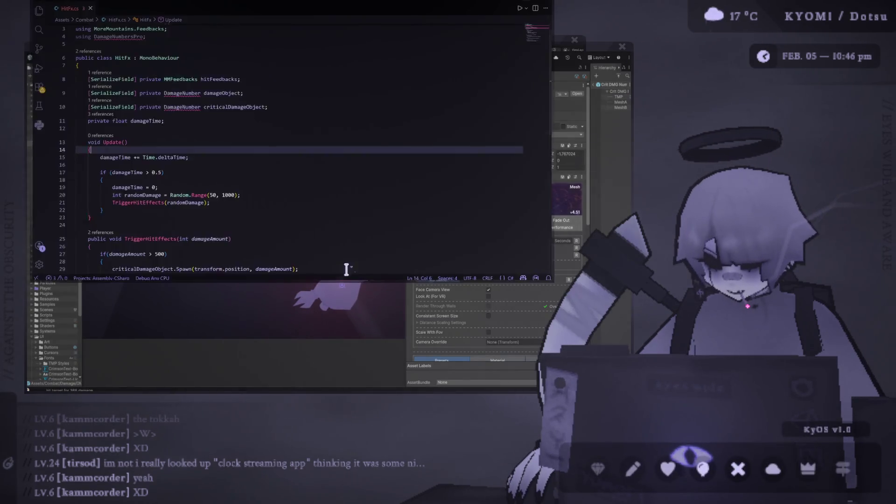
Raise HitFx's critical damage threshold from 500 to 800 and return to Unity
{"action": "scroll", "coordinate": [219, 201], "scroll_direction": "down", "scroll_amount": 5}
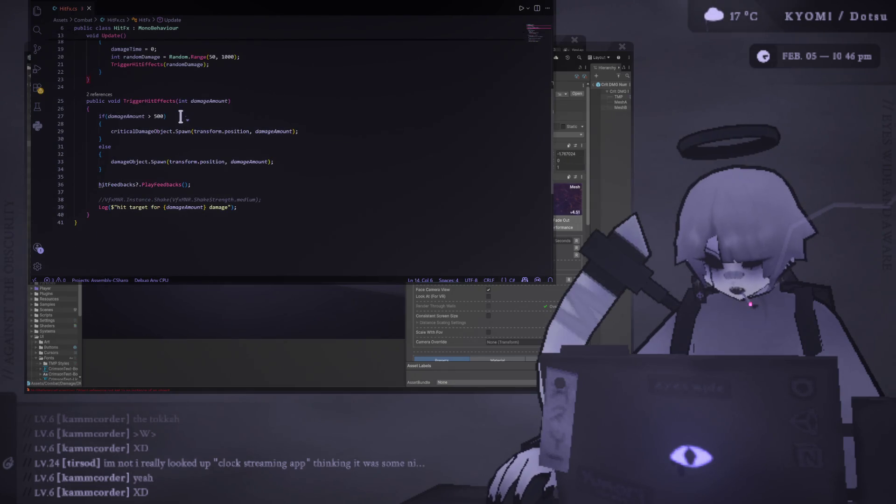
{"action": "left_click", "coordinate": [160, 116]}
{"action": "key", "text": "BackSpace"}
{"action": "type", "text": "8"}
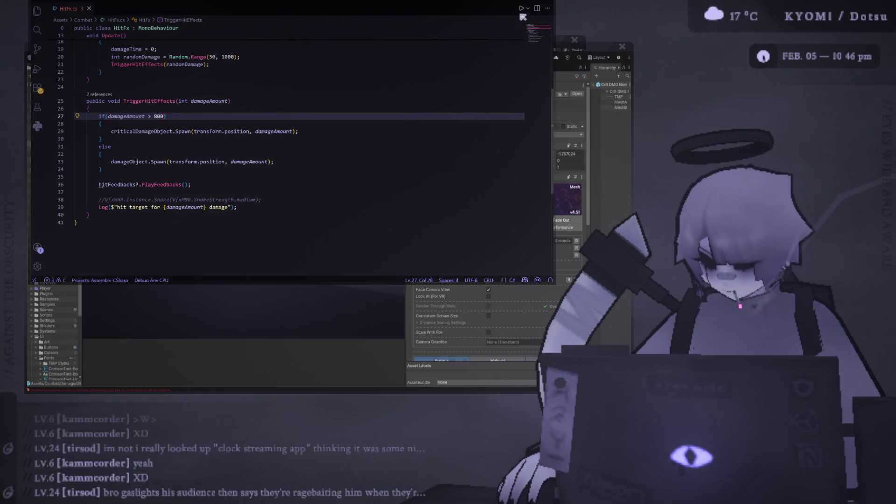
{"action": "key", "text": "alt+Tab"}
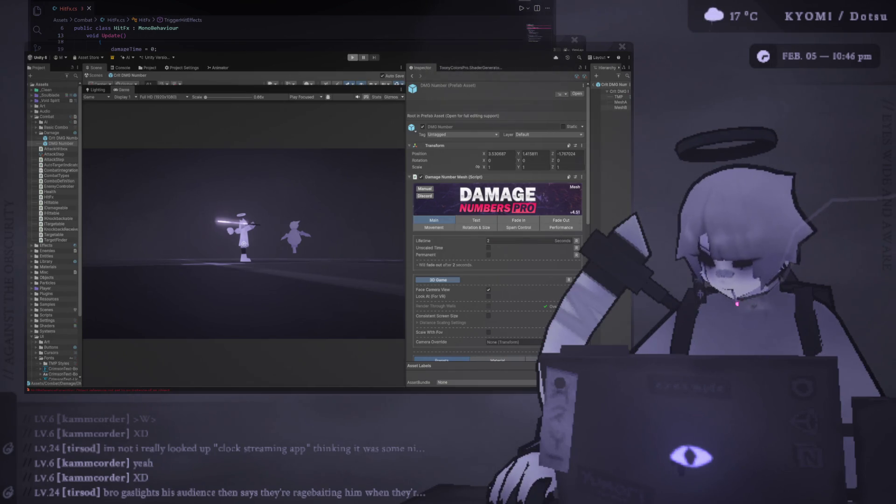
Play the scene and strike the enemy six times, watching normal and red critical numbers spawn
{"action": "left_click", "coordinate": [353, 58]}
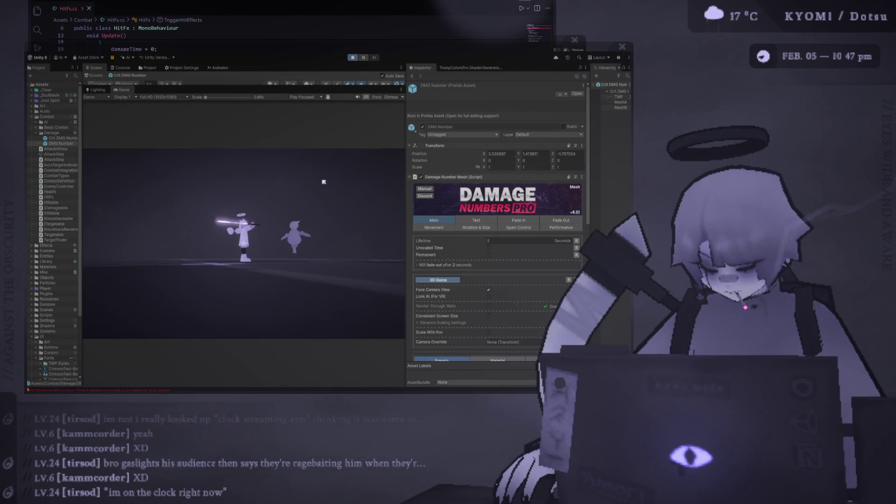
{"action": "left_click", "coordinate": [286, 248]}
{"action": "left_click", "coordinate": [280, 250]}
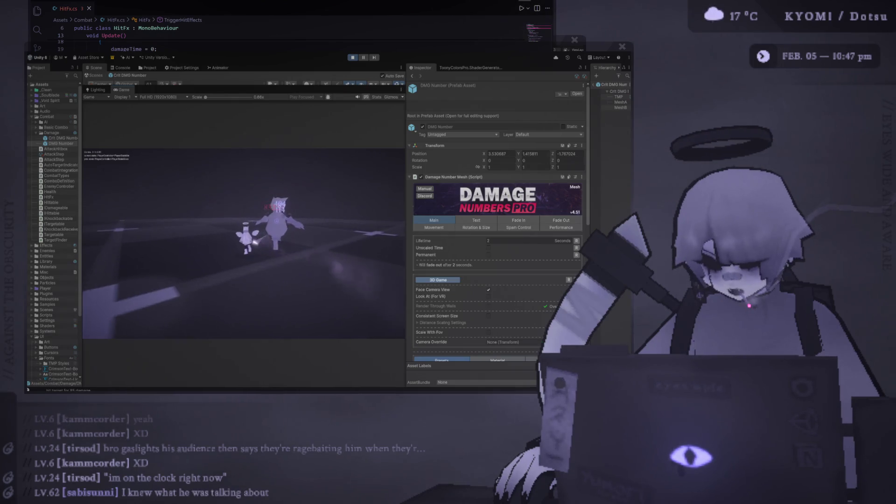
{"action": "left_click", "coordinate": [255, 242]}
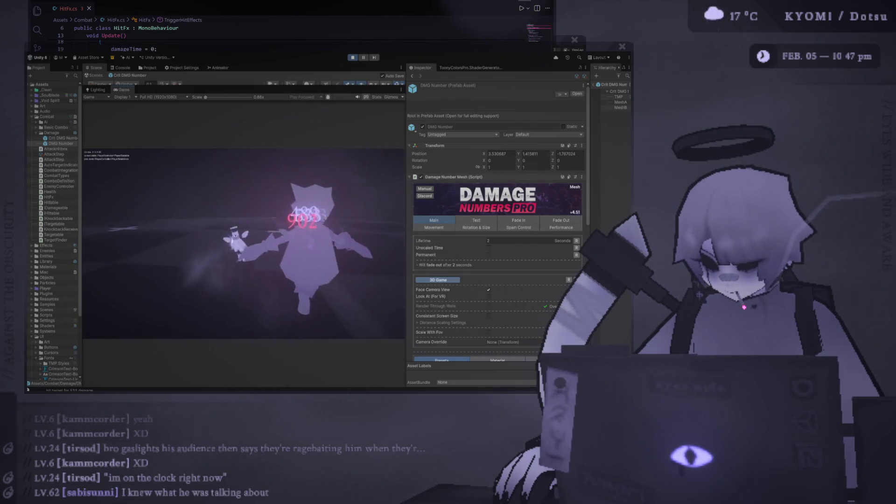
{"action": "left_click", "coordinate": [261, 233]}
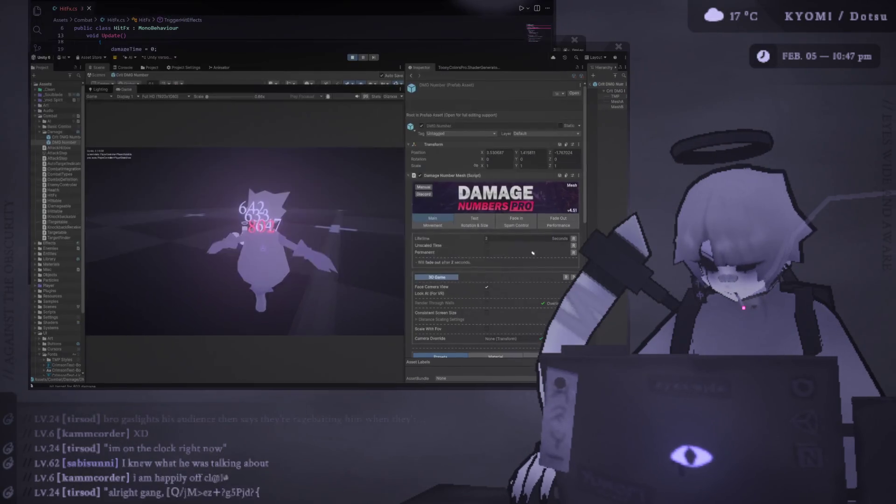
{"action": "left_click", "coordinate": [446, 166]}
{"action": "left_click", "coordinate": [233, 229]}
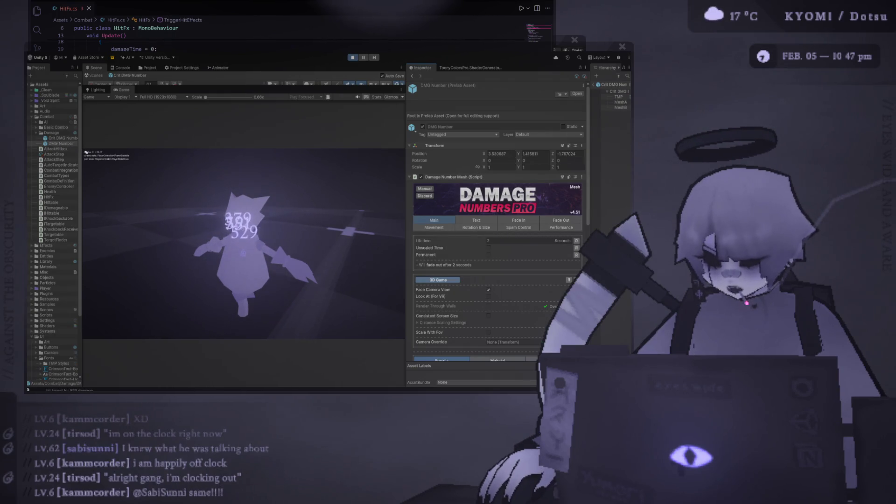
{"action": "left_click_drag", "start_coordinate": [82, 151], "coordinate": [93, 152]}
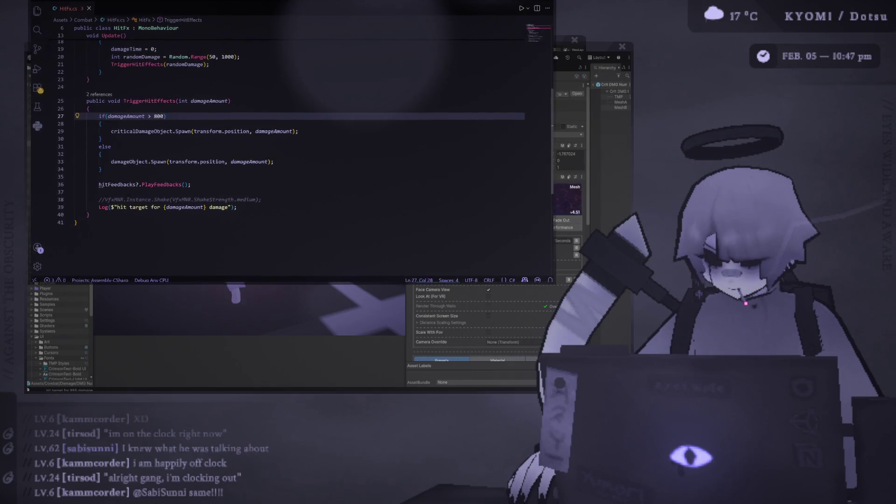
{"action": "left_click", "coordinate": [484, 177]}
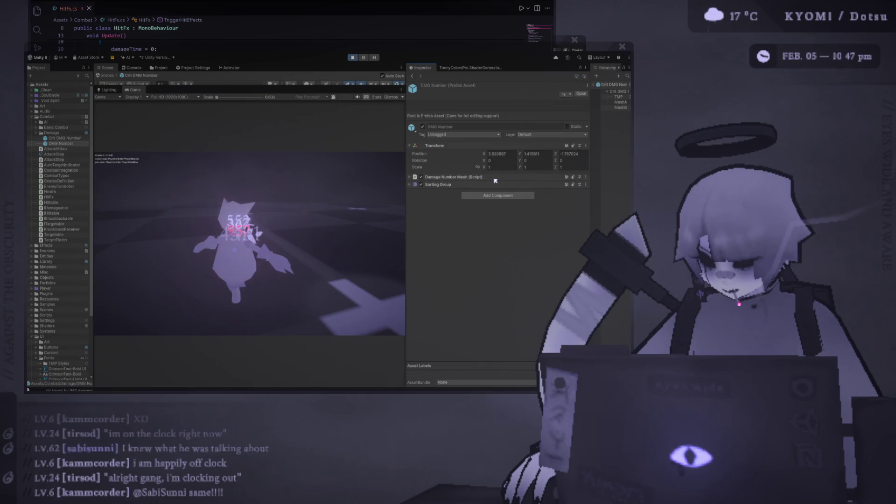
Expand the damage number component and reveal its Movement Lerp Settings in a wider Inspector
{"action": "left_click", "coordinate": [494, 178]}
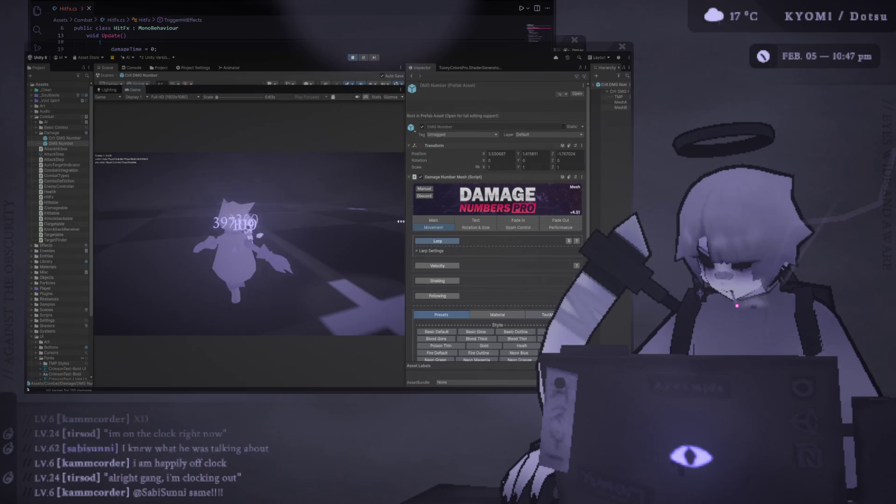
{"action": "left_click", "coordinate": [431, 227]}
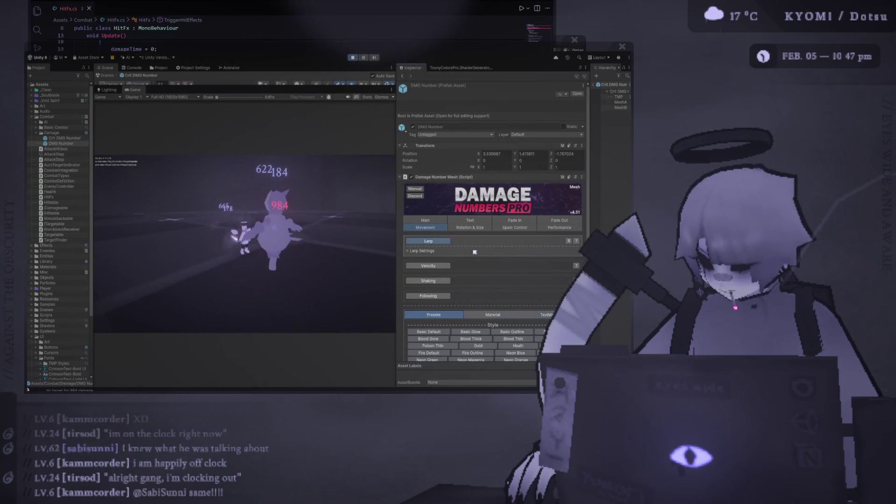
{"action": "left_click", "coordinate": [449, 251]}
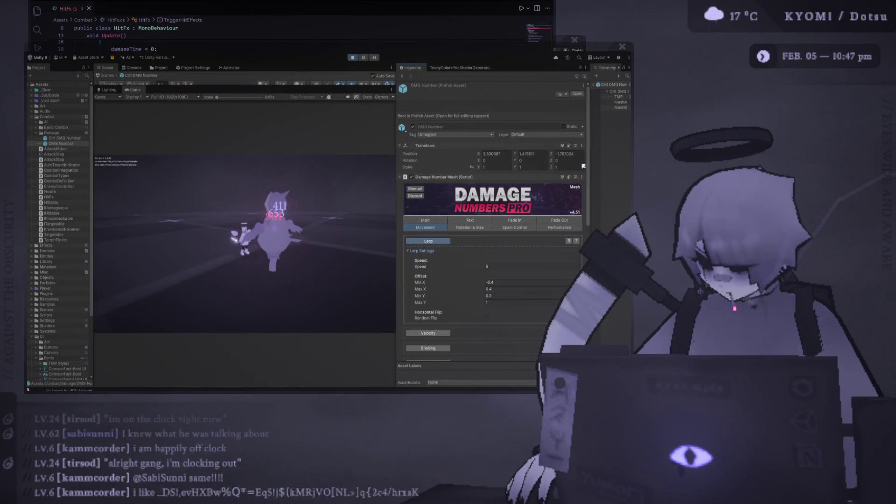
{"action": "left_click_drag", "start_coordinate": [589, 114], "coordinate": [592, 113]}
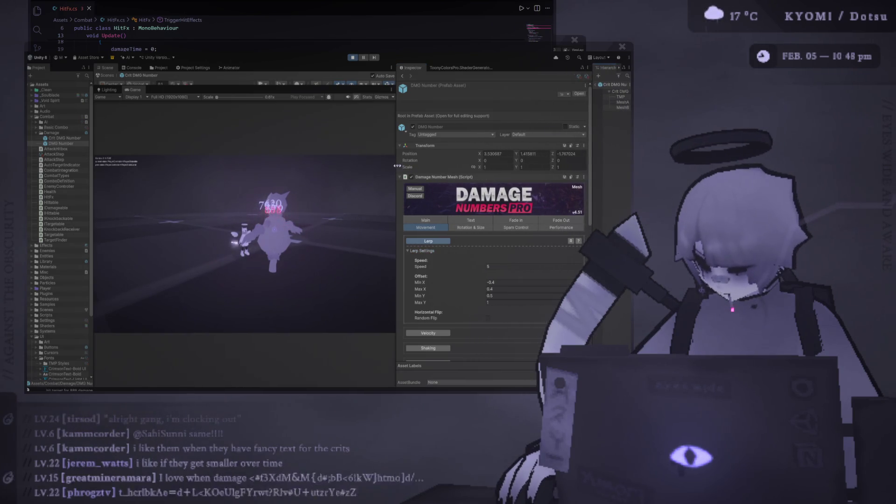
{"action": "left_click_drag", "start_coordinate": [396, 196], "coordinate": [349, 195]}
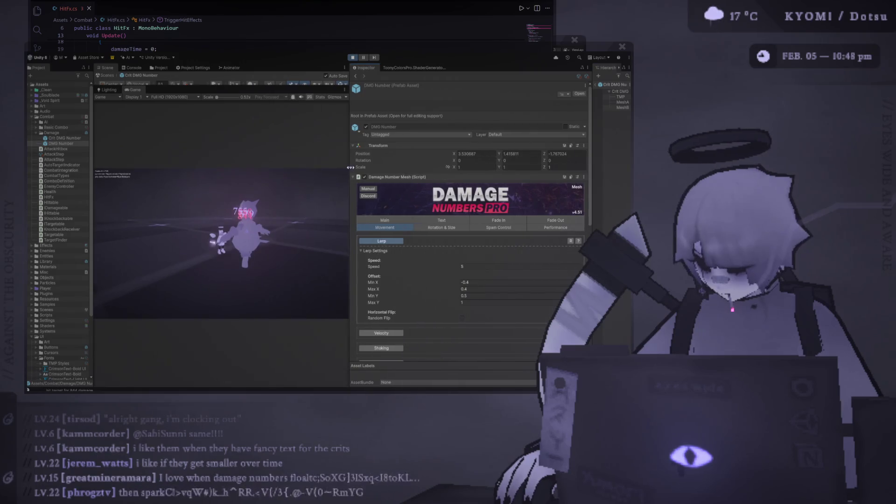
Set the lerp offset Min X and Max X both to -2
{"action": "type", "text": "0"}
{"action": "left_click", "coordinate": [474, 289]}
{"action": "type", "text": "0"}
{"action": "left_click", "coordinate": [474, 296]}
{"action": "type", "text": "0"}
{"action": "left_click", "coordinate": [473, 302]}
{"action": "type", "text": "0"}
{"action": "left_click", "coordinate": [471, 289]}
{"action": "type", "text": "-5"}
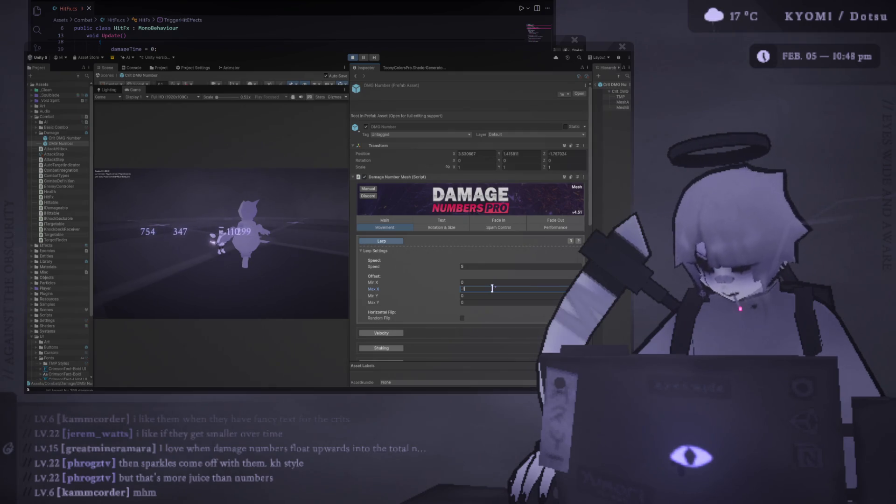
{"action": "type", "text": "2"}
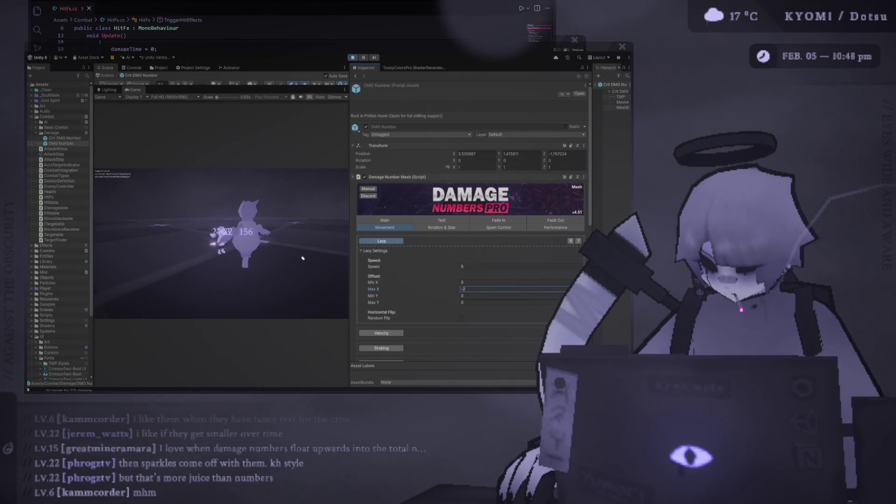
{"action": "left_click", "coordinate": [484, 282]}
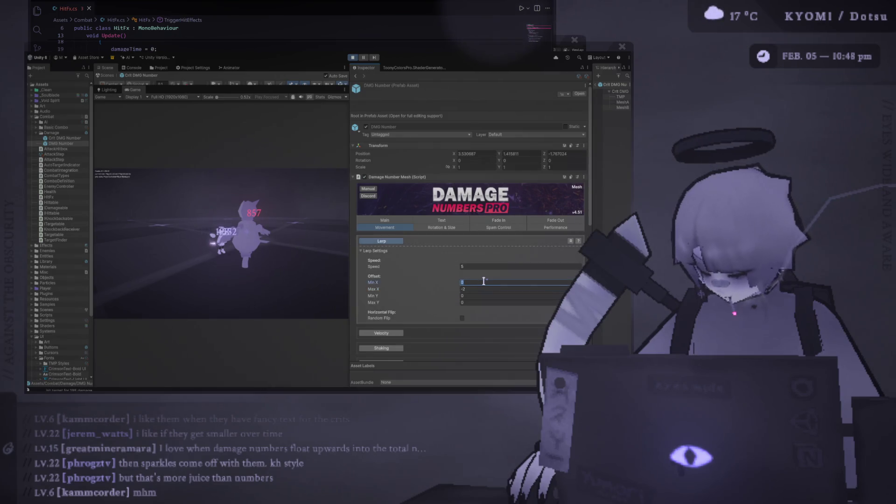
{"action": "type", "text": "-2"}
Set the lerp offset Min Y and Max Y both to 1, then expand Spam Control
{"action": "left_click", "coordinate": [485, 295]}
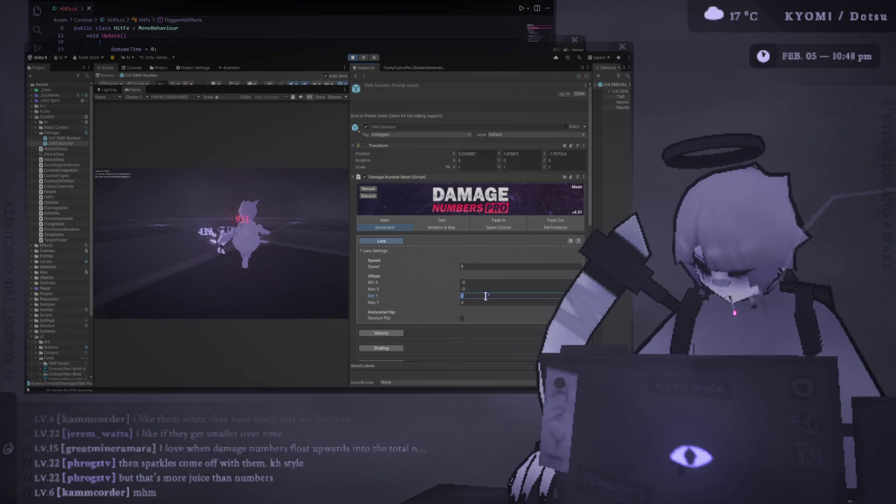
{"action": "type", "text": "2"}
{"action": "left_click", "coordinate": [472, 302]}
{"action": "type", "text": "2"}
{"action": "type", "text": "1"}
{"action": "key", "text": "shift+Tab"}
{"action": "type", "text": "1"}
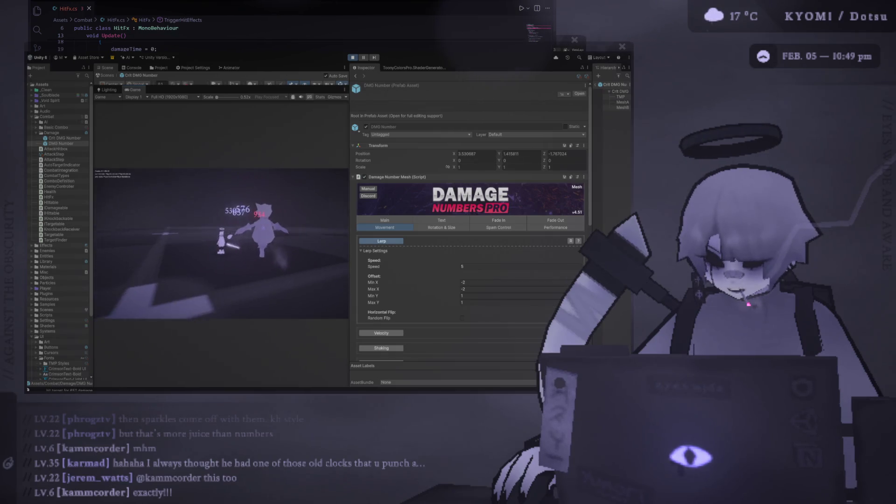
{"action": "left_click", "coordinate": [501, 227]}
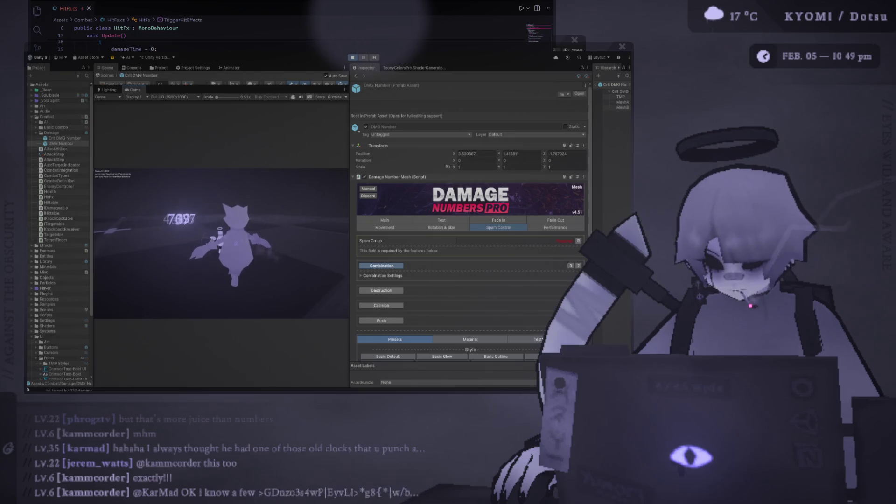
Name the Spam Control spam group 'normal'
{"action": "left_click", "coordinate": [561, 241]}
{"action": "left_click", "coordinate": [579, 240]}
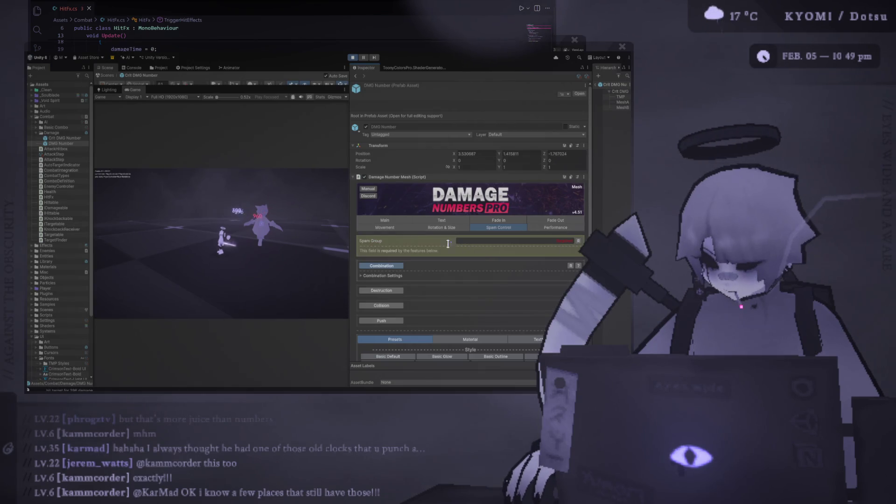
{"action": "left_click", "coordinate": [516, 240]}
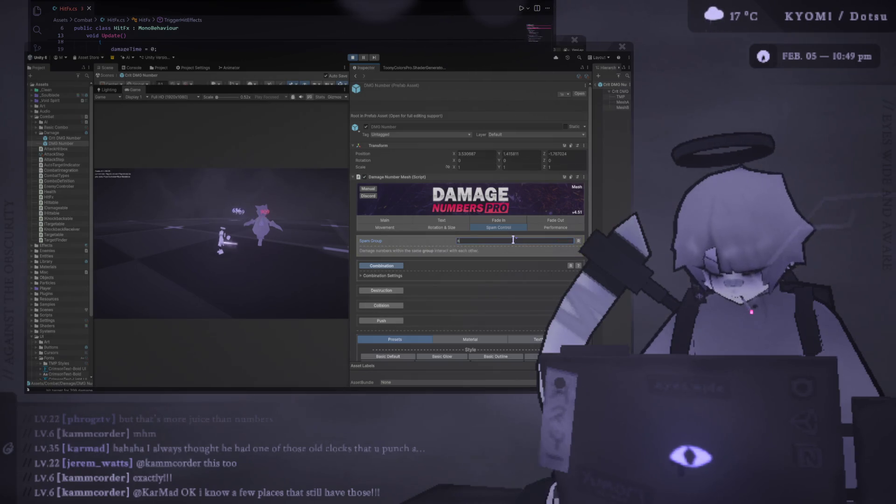
{"action": "type", "text": "normal"}
{"action": "key", "text": "Return"}
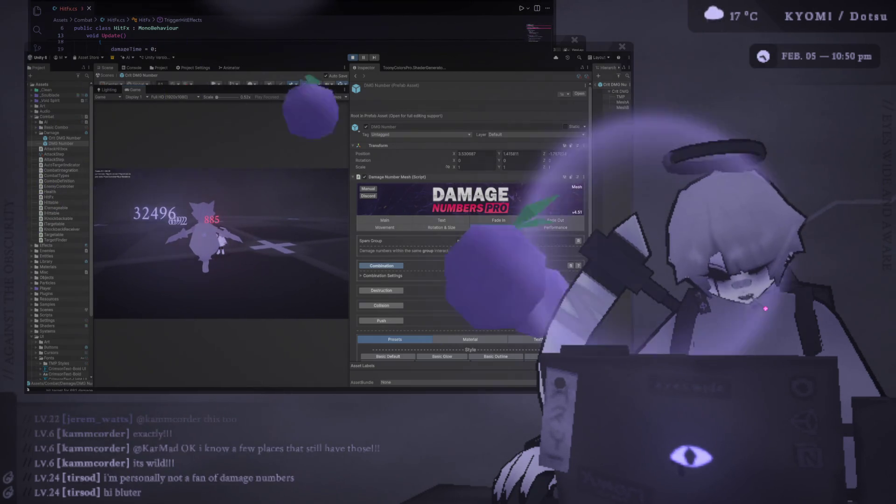
Turn Combination off, try Collision, then switch to Push between numbers
{"action": "left_click", "coordinate": [426, 265]}
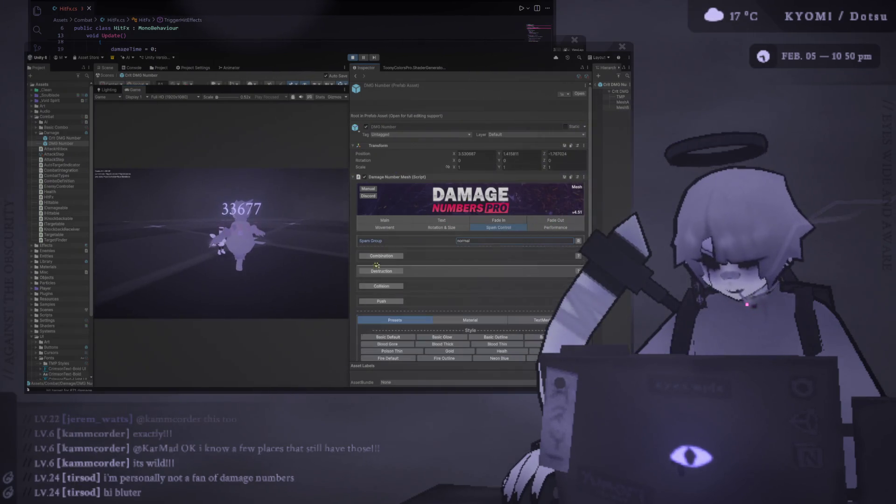
{"action": "left_click", "coordinate": [262, 260]}
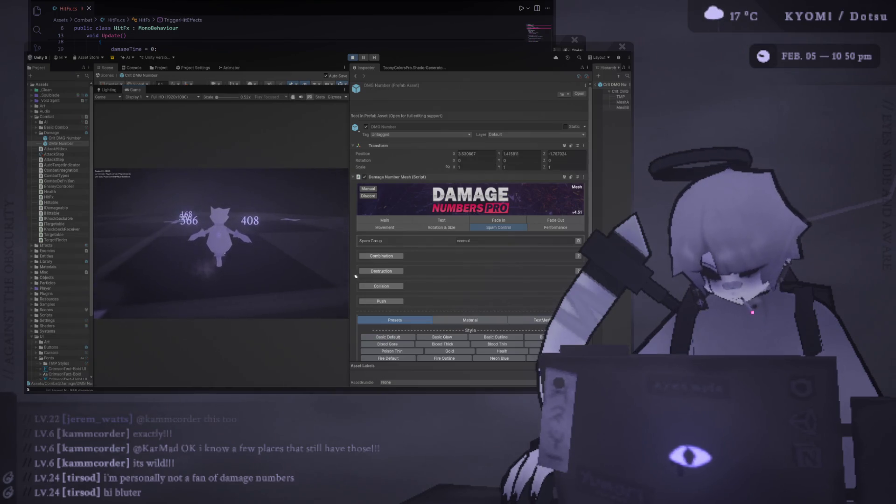
{"action": "left_click", "coordinate": [398, 287]}
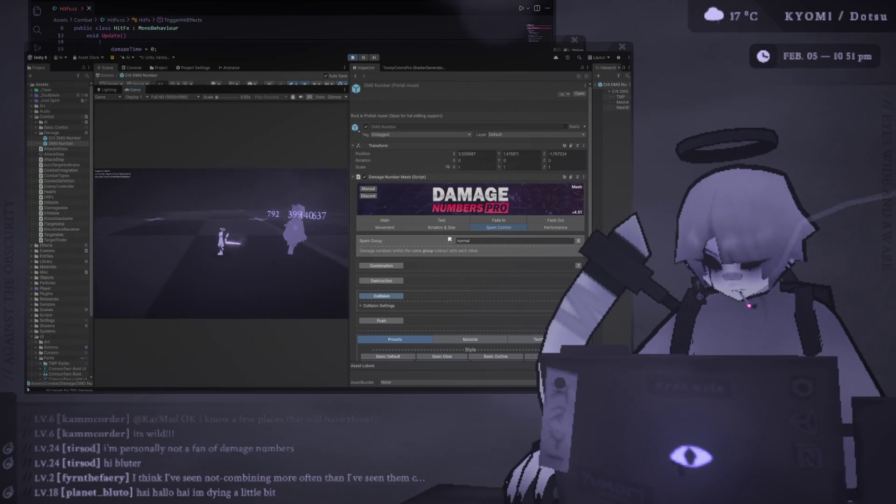
{"action": "left_click", "coordinate": [392, 297]}
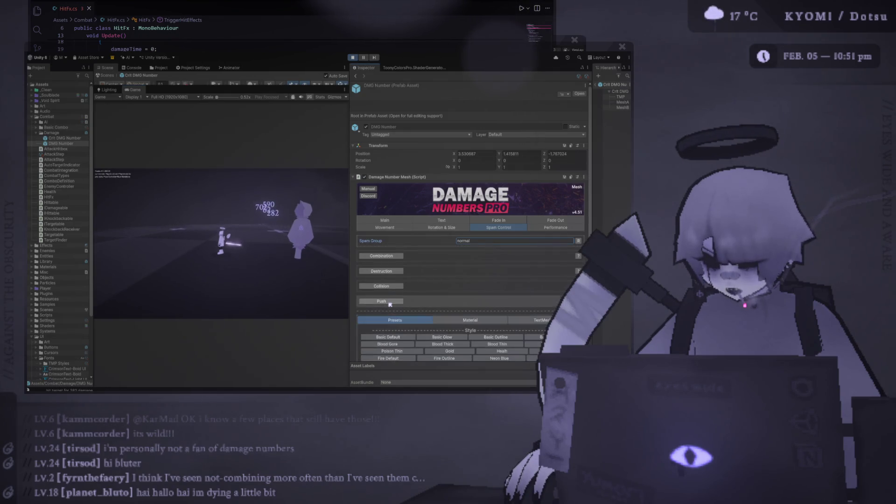
{"action": "left_click", "coordinate": [381, 311]}
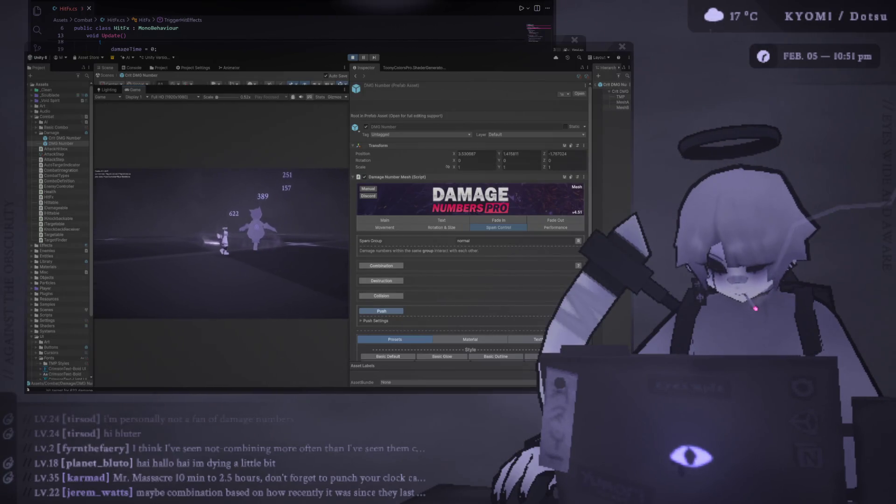
{"action": "left_click", "coordinate": [385, 296]}
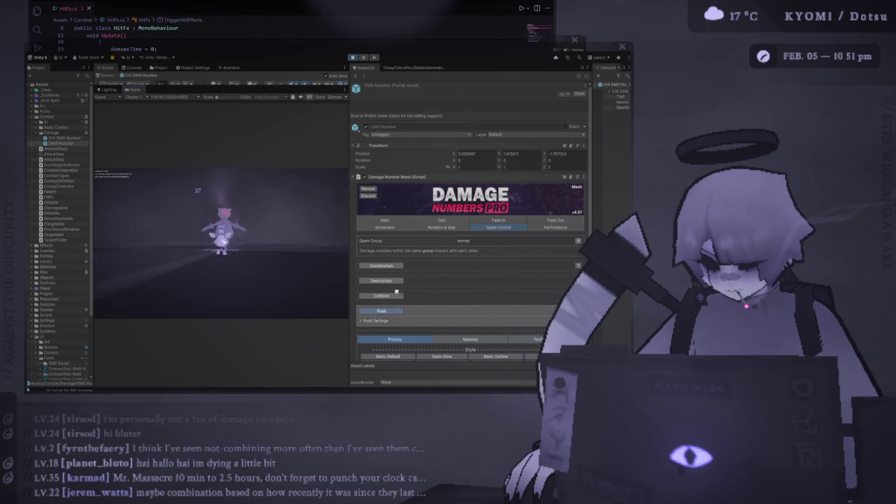
{"action": "left_click", "coordinate": [388, 260]}
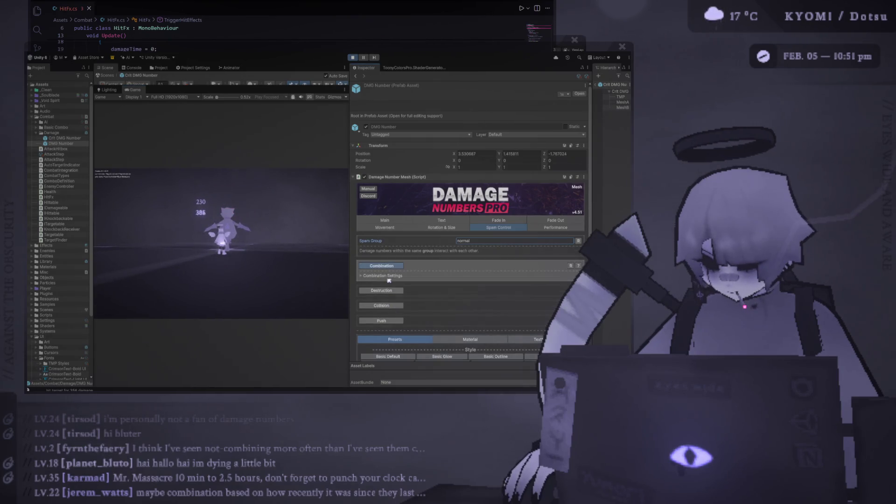
{"action": "left_click", "coordinate": [382, 276]}
{"action": "scroll", "coordinate": [384, 303], "scroll_direction": "down", "scroll_amount": 2}
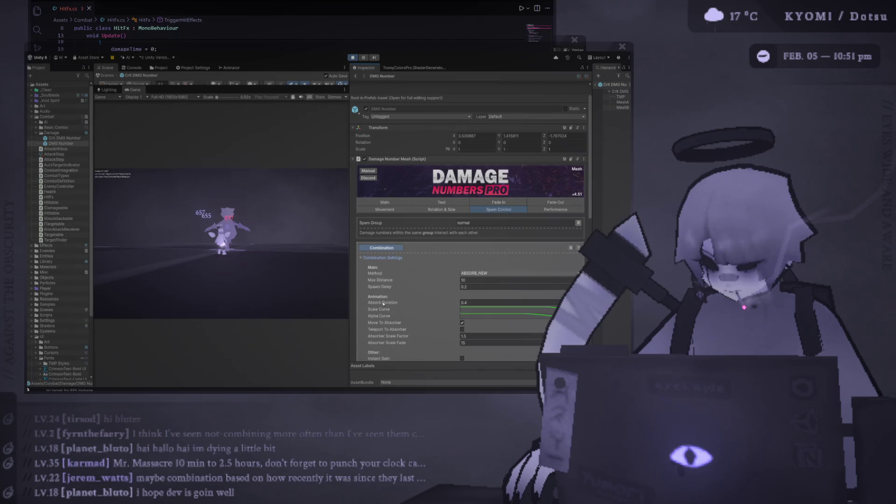
{"action": "scroll", "coordinate": [415, 280], "scroll_direction": "down", "scroll_amount": 1}
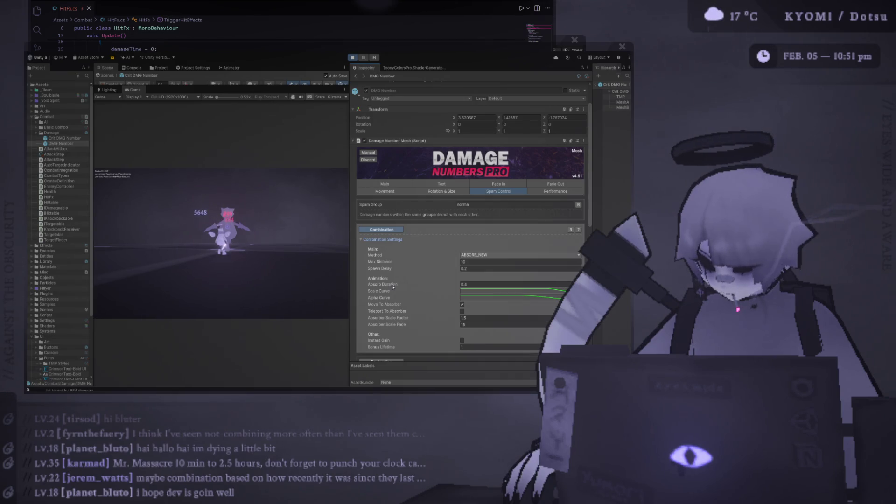
{"action": "scroll", "coordinate": [399, 323], "scroll_direction": "down", "scroll_amount": 3}
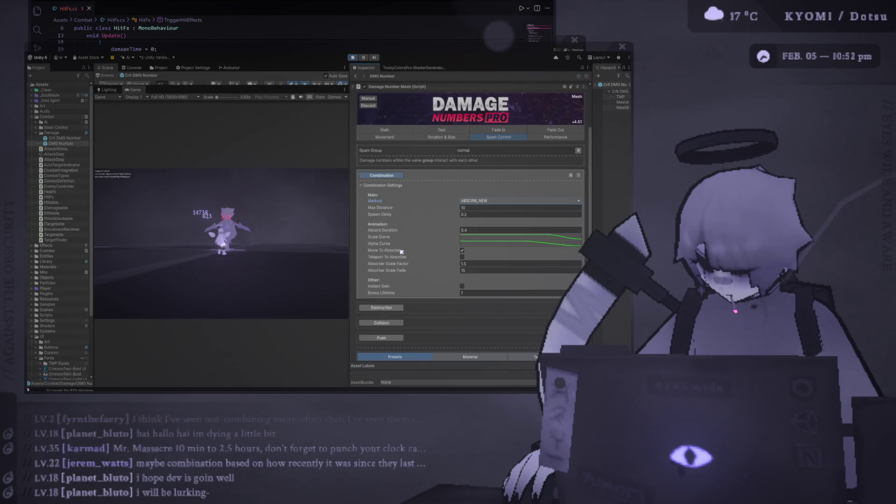
Untick Combination in Spam Control and drag the splitter right to widen the Game view
{"action": "left_click", "coordinate": [382, 175]}
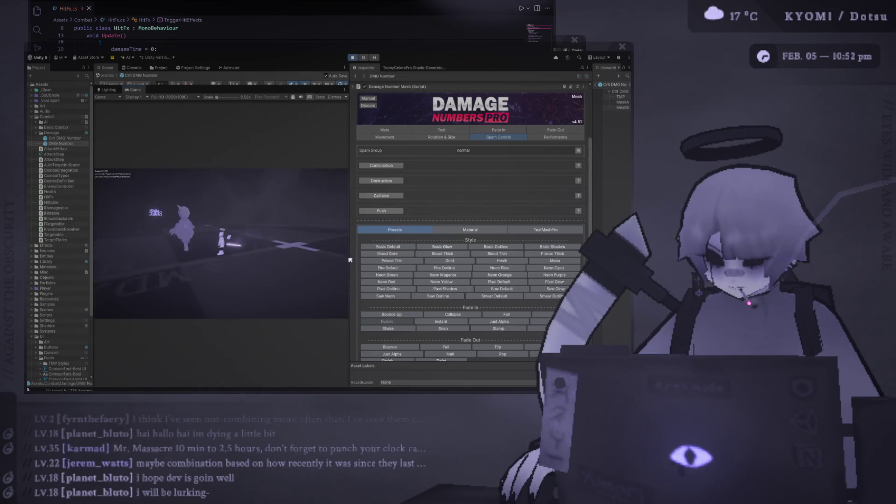
{"action": "left_click_drag", "start_coordinate": [349, 251], "coordinate": [449, 252]}
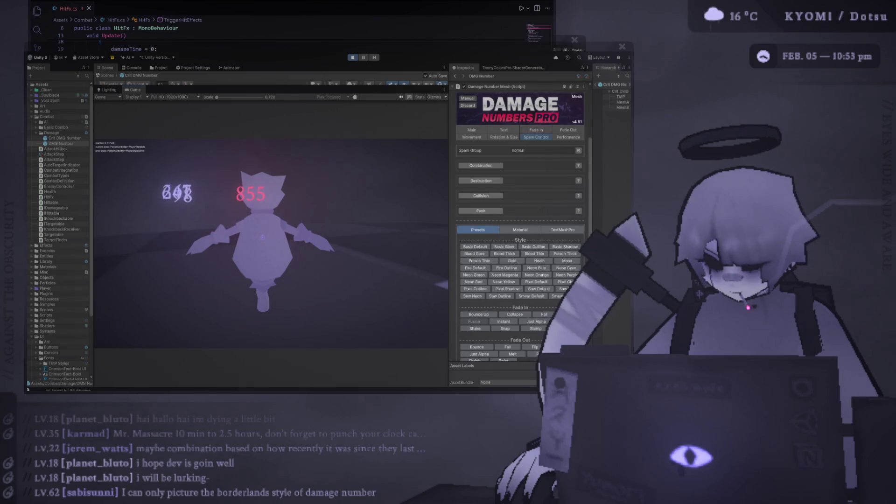
Back in Unity, try the Snap fade-in preset, then settle on Shake
{"action": "key", "text": "alt+Tab"}
{"action": "left_click", "coordinate": [494, 324]}
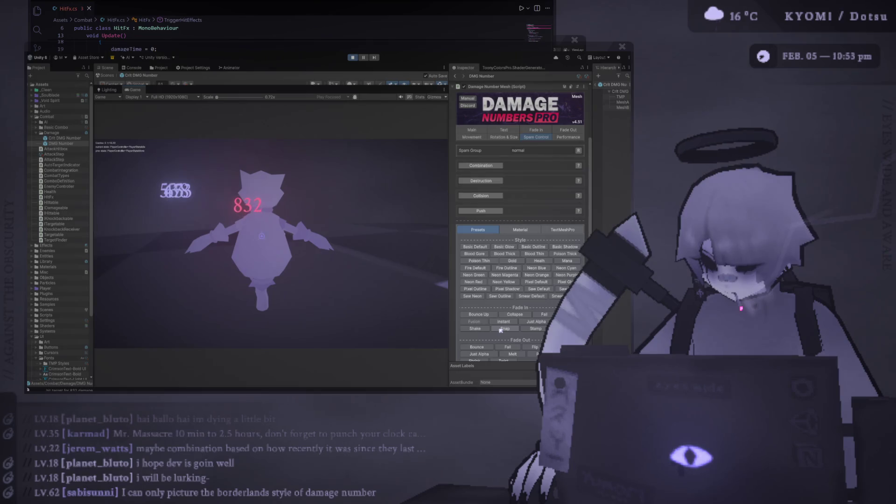
{"action": "left_click", "coordinate": [501, 330]}
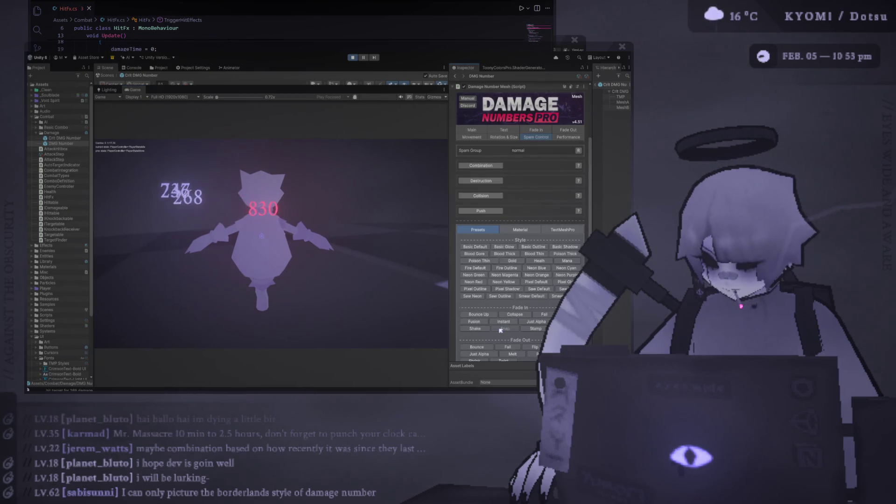
{"action": "left_click", "coordinate": [486, 330]}
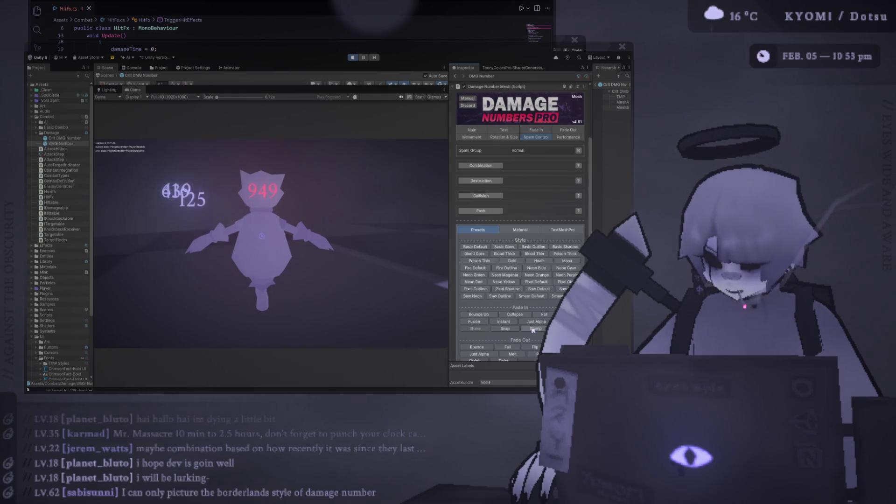
{"action": "left_click", "coordinate": [366, 232]}
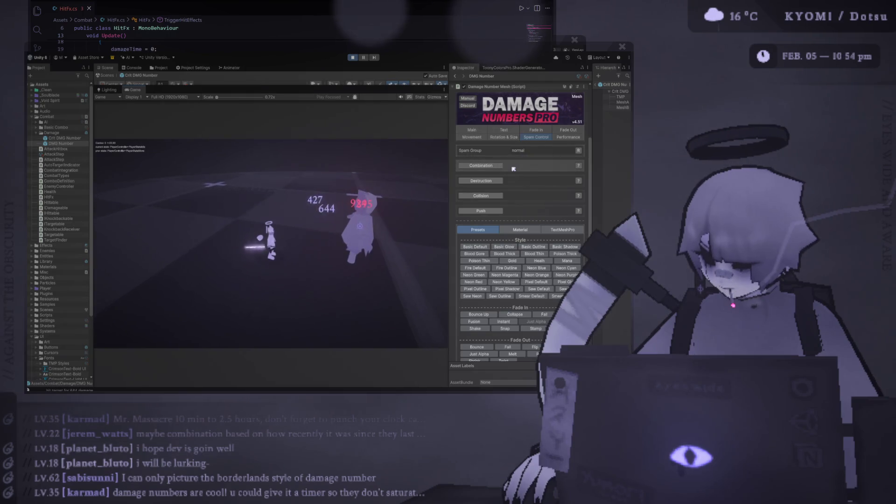
Set the Main tab Lifetime to 0.6, then to 0.9 seconds
{"action": "left_click", "coordinate": [485, 131]}
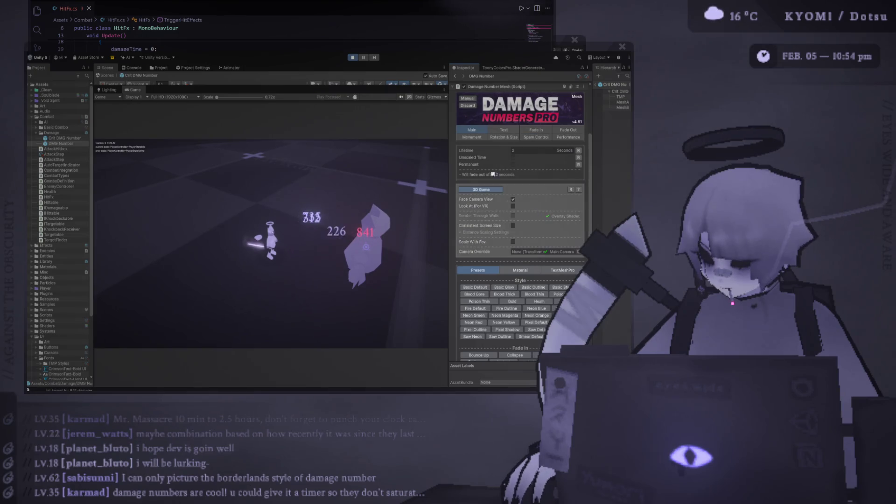
{"action": "left_click", "coordinate": [520, 152]}
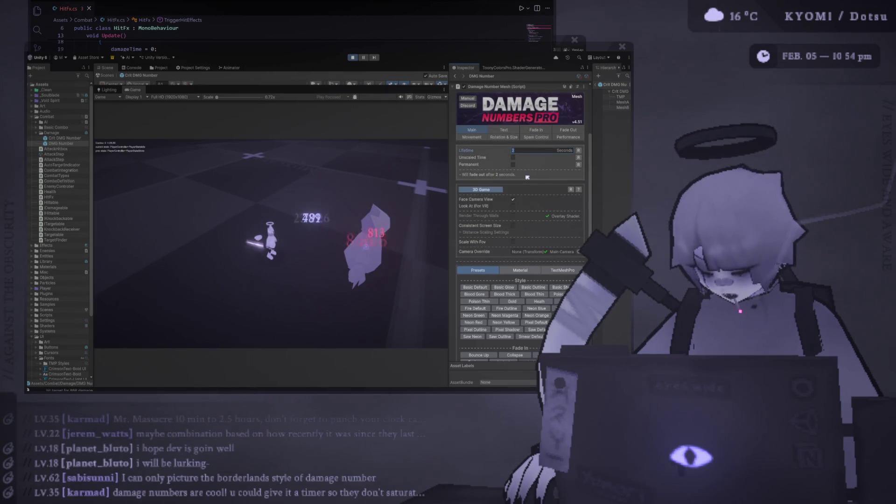
{"action": "type", "text": "0.6"}
{"action": "key", "text": "Return"}
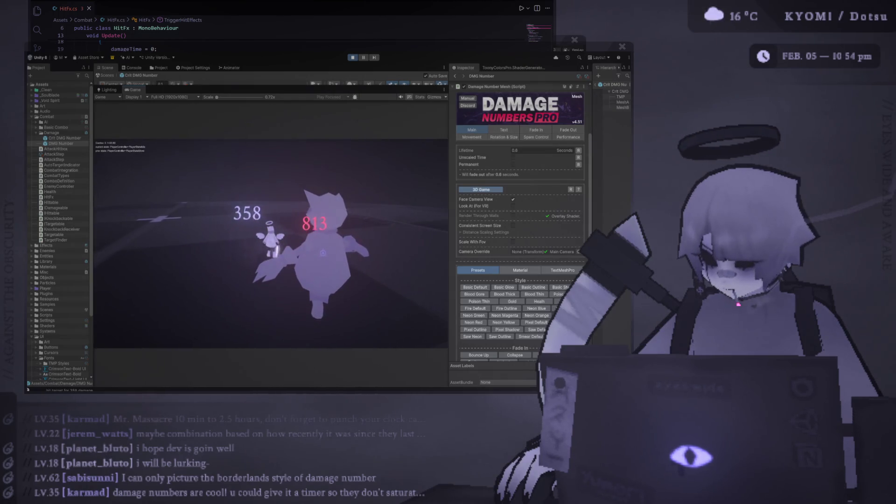
{"action": "left_click", "coordinate": [537, 150]}
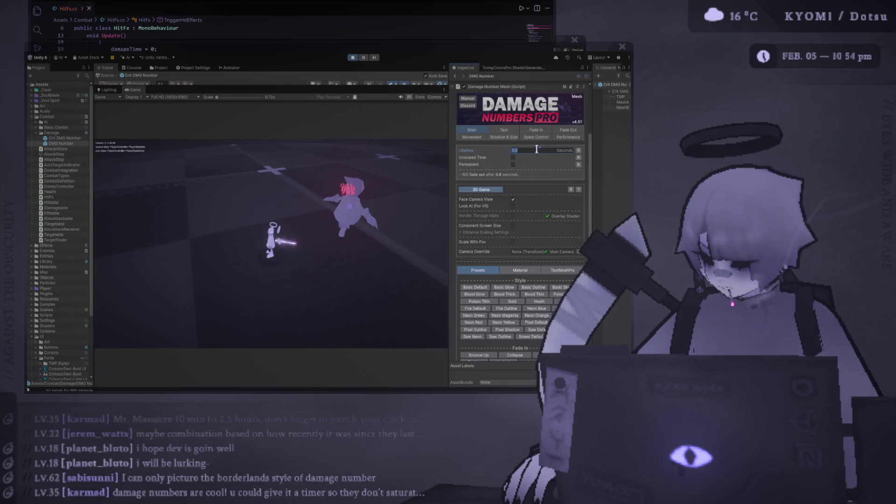
{"action": "type", "text": "0.9"}
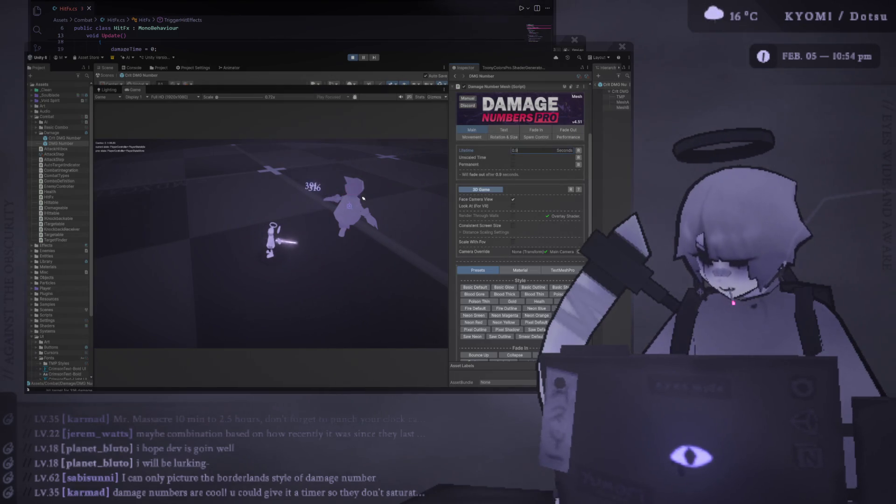
{"action": "left_click", "coordinate": [363, 199]}
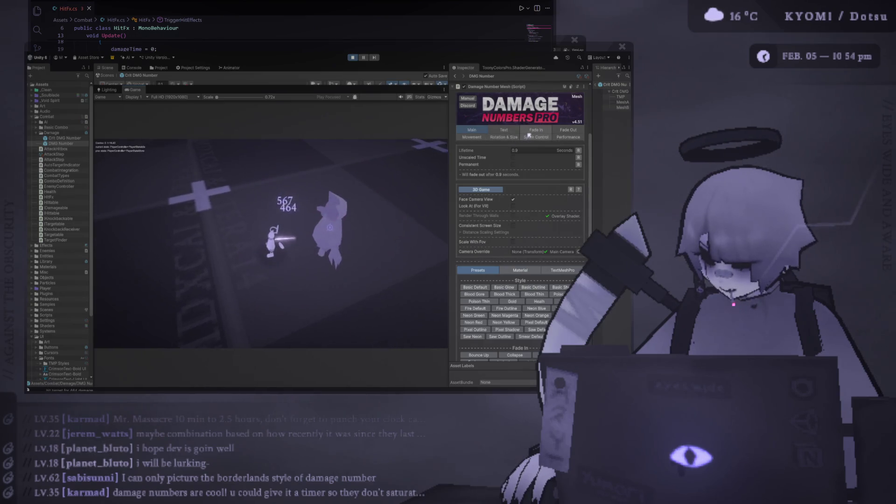
{"action": "left_click", "coordinate": [568, 130]}
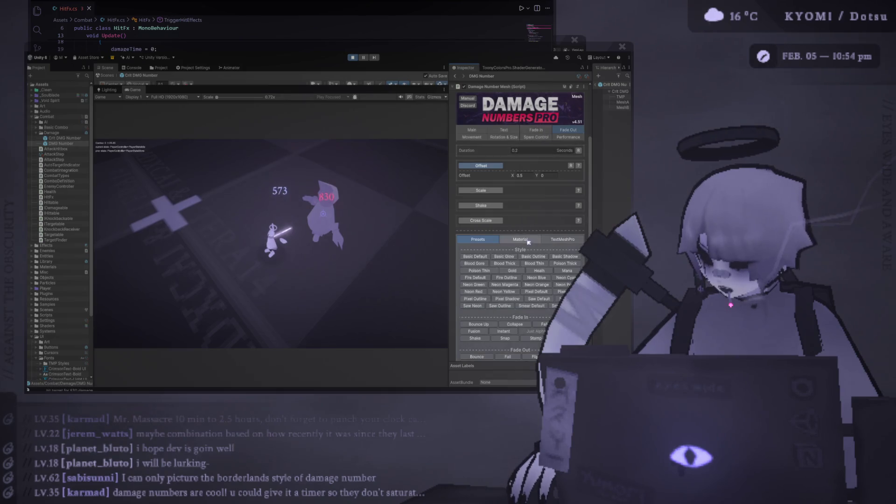
Try Basic Glow, check Fade In, then apply the Just Alpha fade-out preset
{"action": "left_click", "coordinate": [503, 257]}
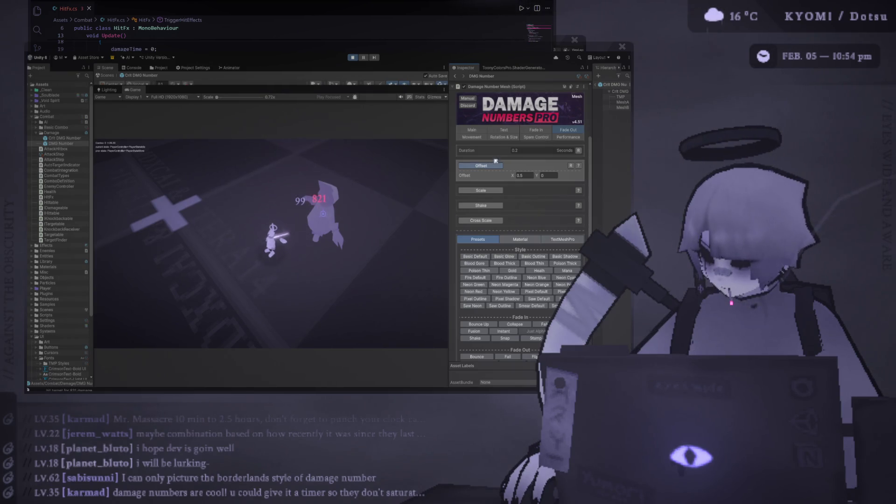
{"action": "left_click", "coordinate": [536, 129]}
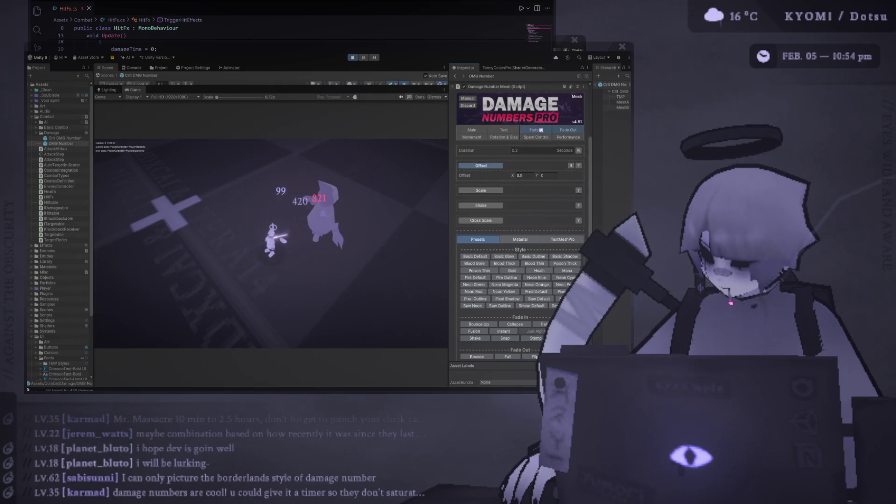
{"action": "left_click", "coordinate": [575, 132]}
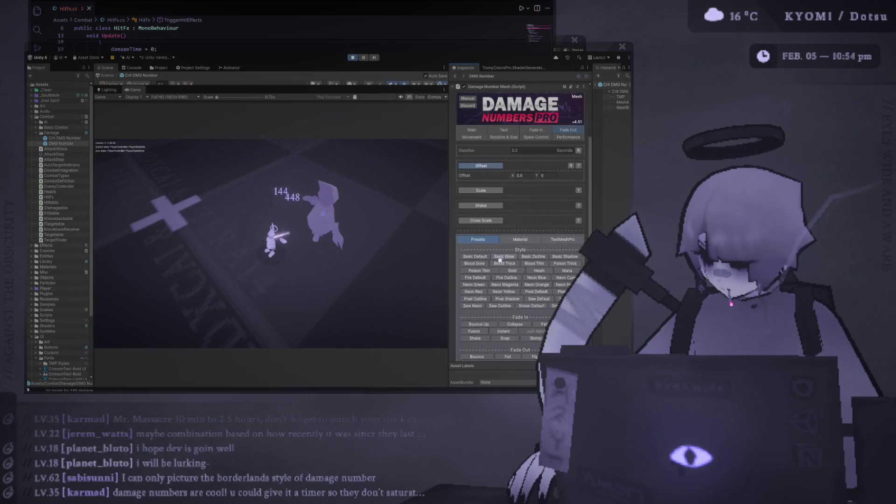
{"action": "scroll", "coordinate": [536, 299], "scroll_direction": "down", "scroll_amount": 3}
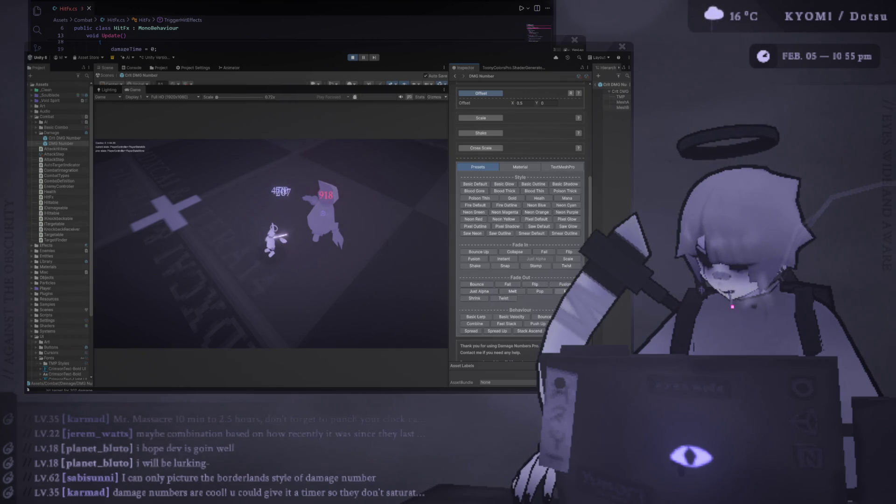
{"action": "left_click", "coordinate": [521, 291]}
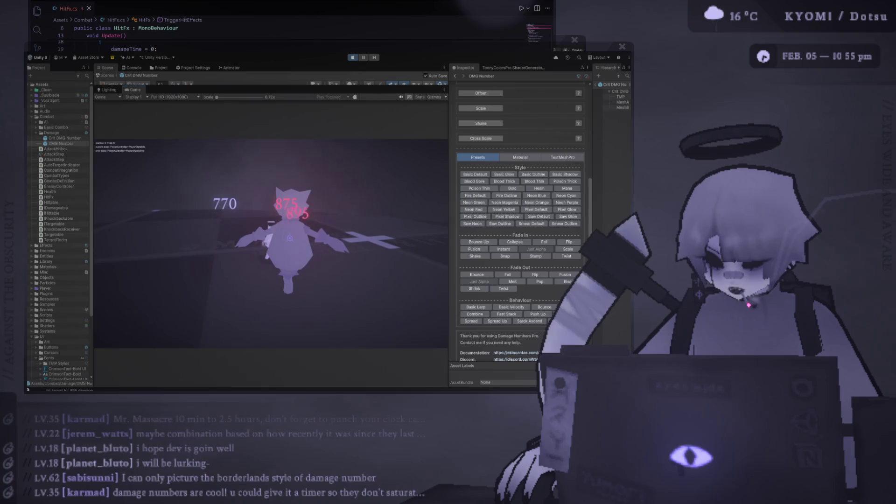
{"action": "scroll", "coordinate": [486, 180], "scroll_direction": "up", "scroll_amount": 6}
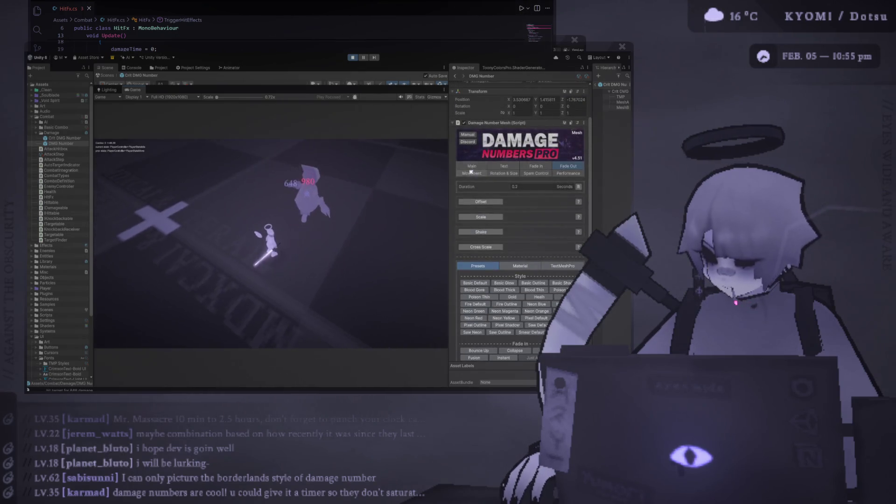
Enable Push in Spam Control, expand Push Settings, and set Push Offset to 0.4
{"action": "left_click", "coordinate": [535, 173]}
{"action": "left_click", "coordinate": [480, 246]}
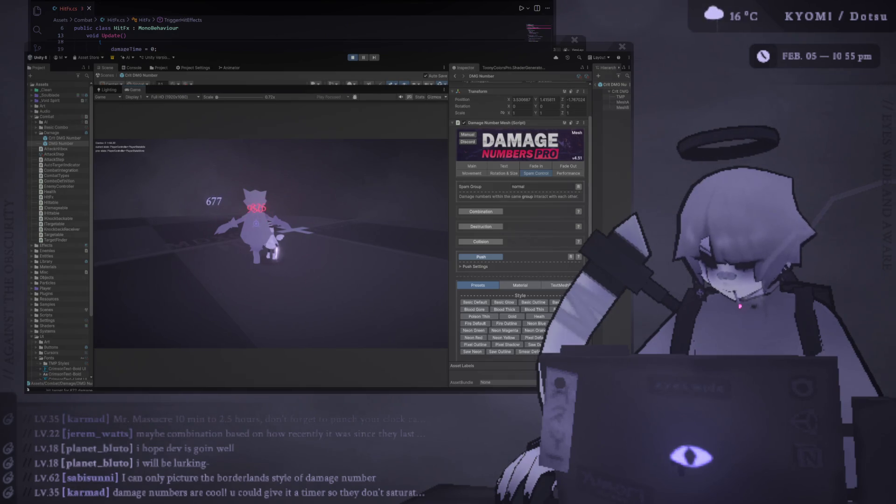
{"action": "left_click", "coordinate": [484, 268]}
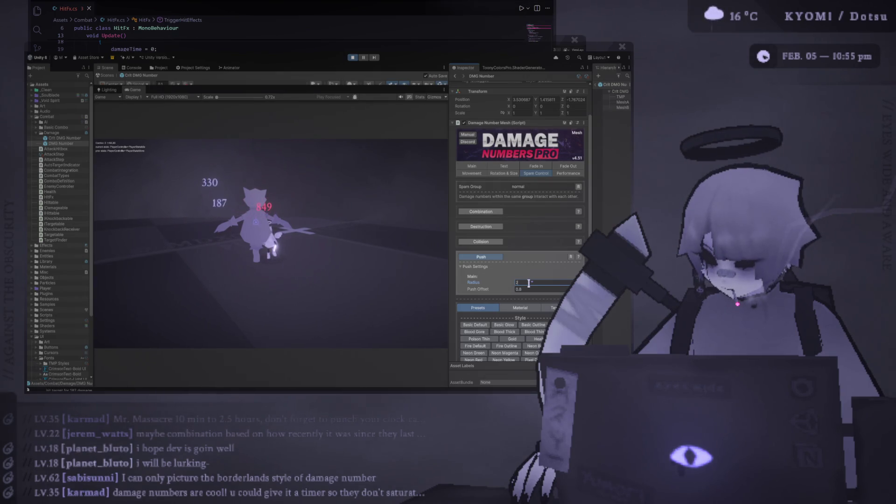
{"action": "left_click", "coordinate": [528, 290]}
{"action": "type", "text": "0.4"}
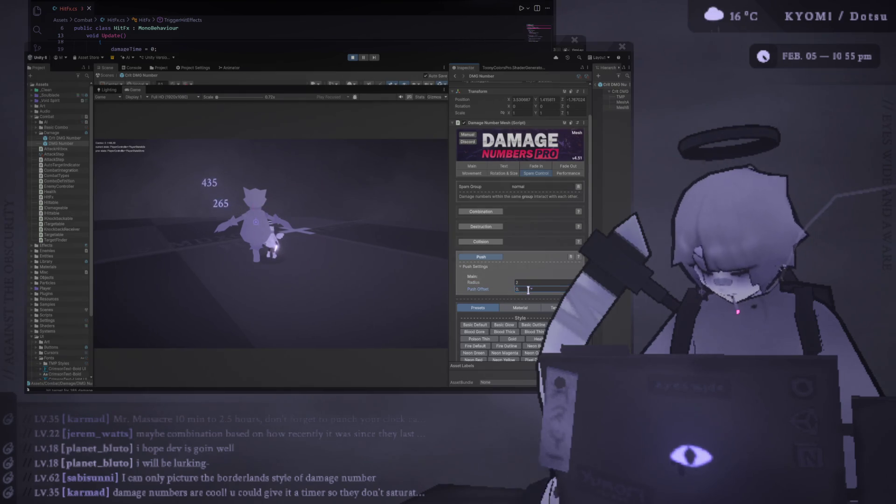
{"action": "key", "text": "Return"}
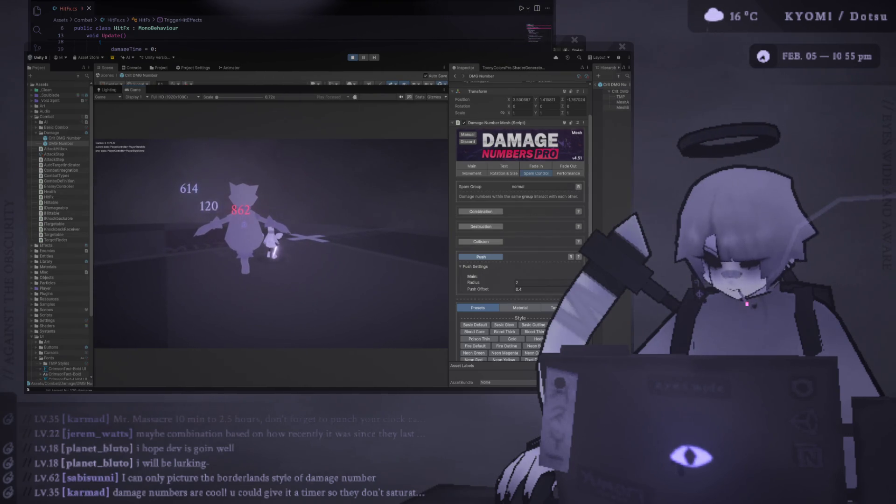
{"action": "key", "text": "alt+Tab"}
{"action": "key", "text": "alt+Tab"}
{"action": "left_click", "coordinate": [472, 166]}
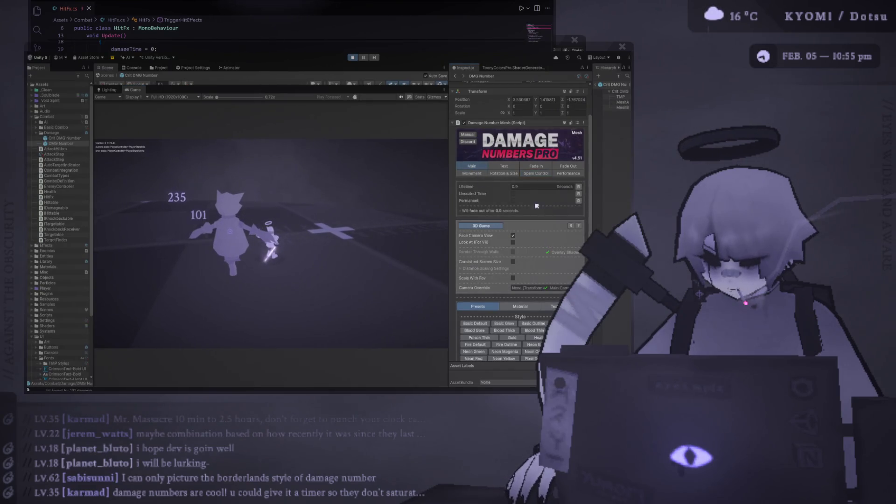
In Movement Lerp Settings, change Max X from -2 to 2
{"action": "left_click", "coordinate": [473, 173]}
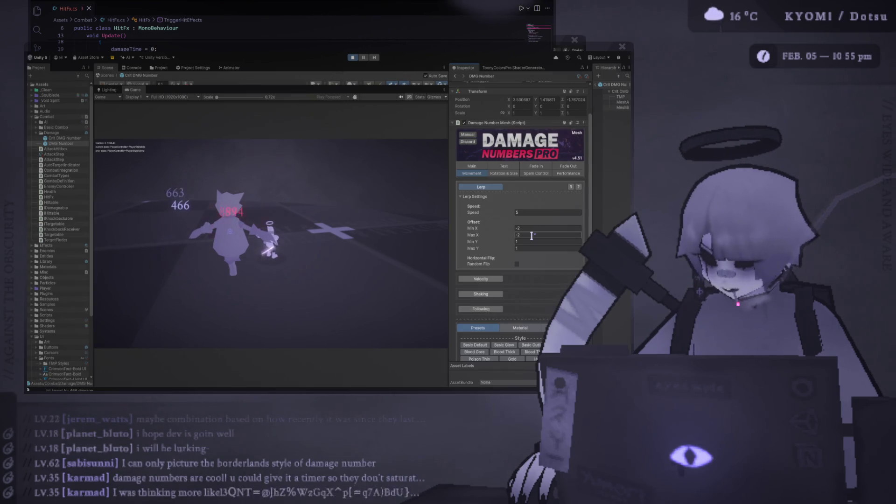
{"action": "left_click", "coordinate": [529, 235]}
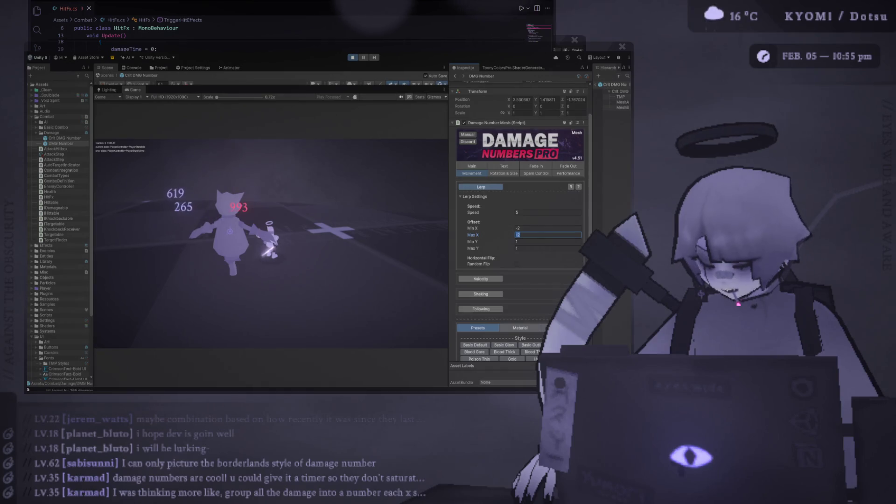
{"action": "type", "text": "2"}
{"action": "key", "text": "Return"}
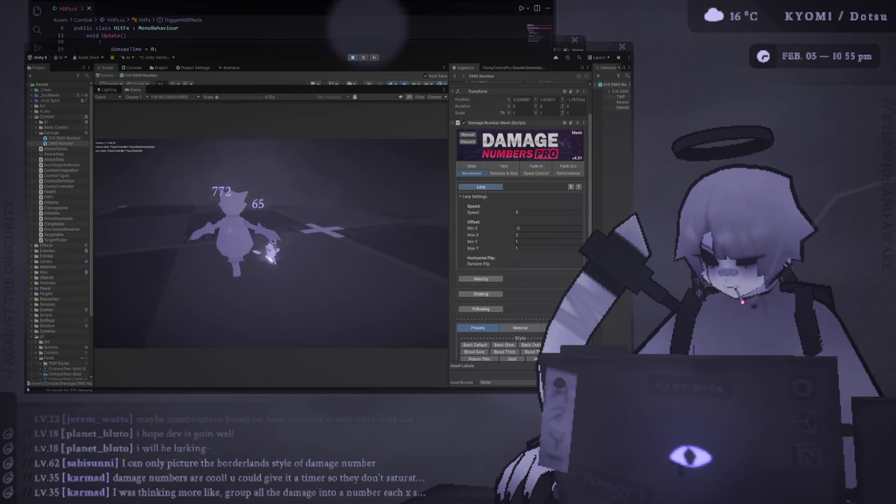
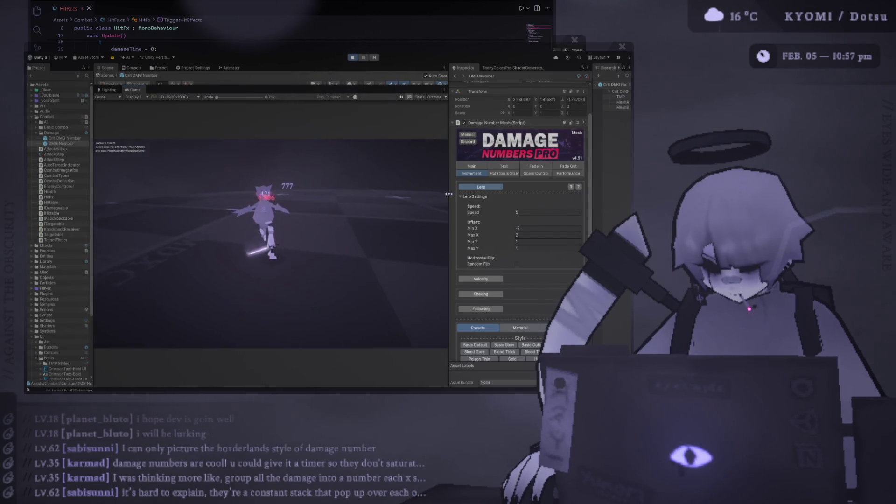
Set the lerp Min X and Max X offsets to 0
{"action": "left_click", "coordinate": [523, 227]}
{"action": "type", "text": "0"}
{"action": "key", "text": "Tab"}
{"action": "type", "text": "0"}
{"action": "key", "text": "Return"}
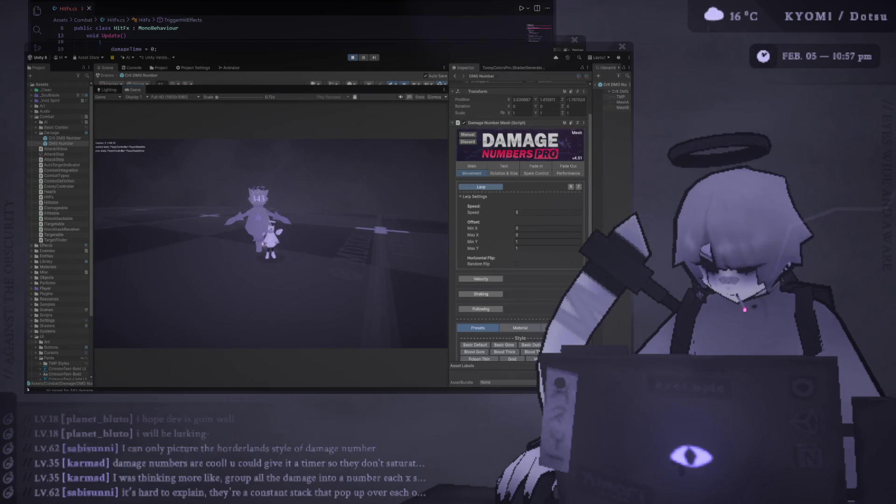
Enter a first vertical lerp offset range of 2 to 3
{"action": "left_click", "coordinate": [533, 242]}
{"action": "type", "text": "2"}
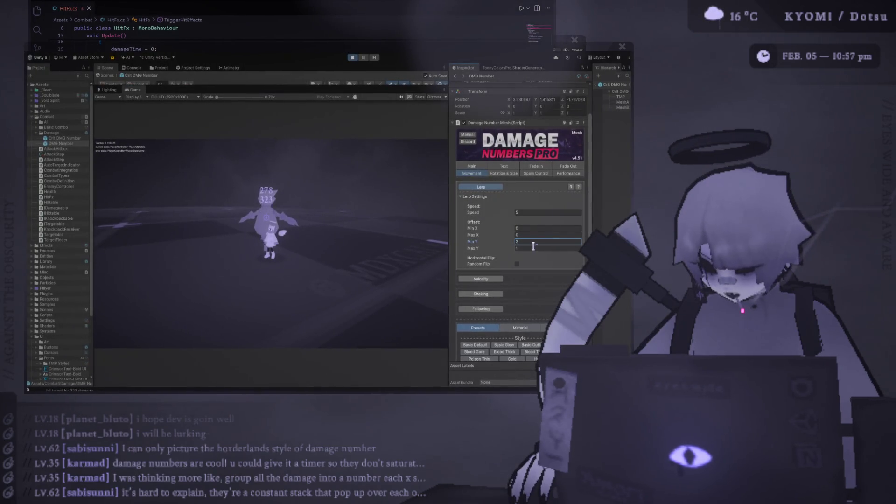
{"action": "key", "text": "shift+Tab"}
{"action": "type", "text": "3"}
{"action": "key", "text": "Tab"}
{"action": "type", "text": "3"}
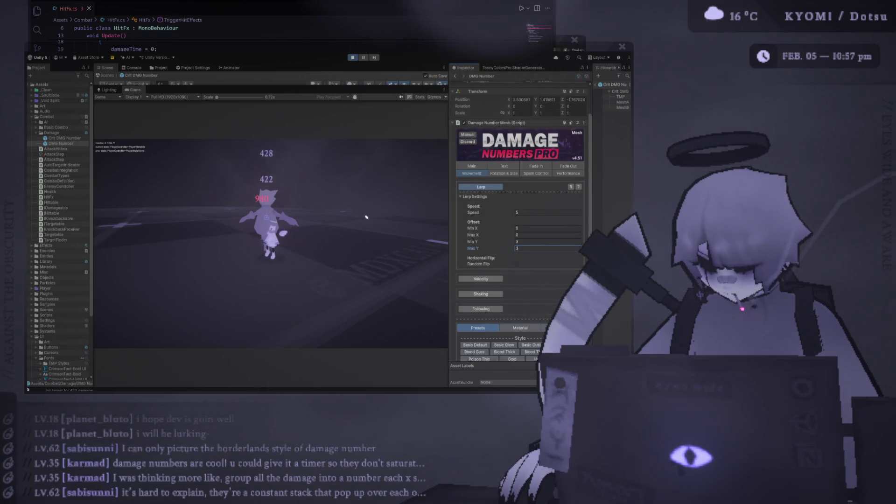
{"action": "left_click", "coordinate": [366, 216]}
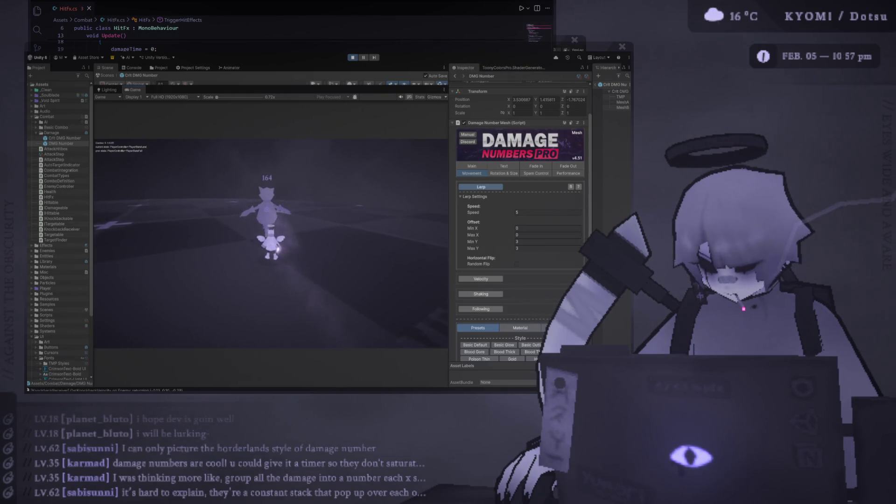
Correct the vertical lerp offset to Min Y 1 and Max Y 3
{"action": "left_click", "coordinate": [530, 249]}
{"action": "type", "text": "2"}
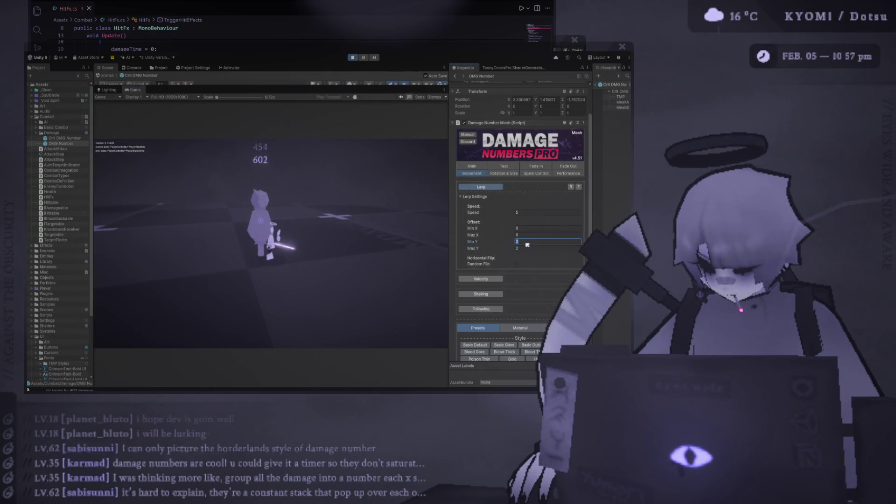
{"action": "key", "text": "Return"}
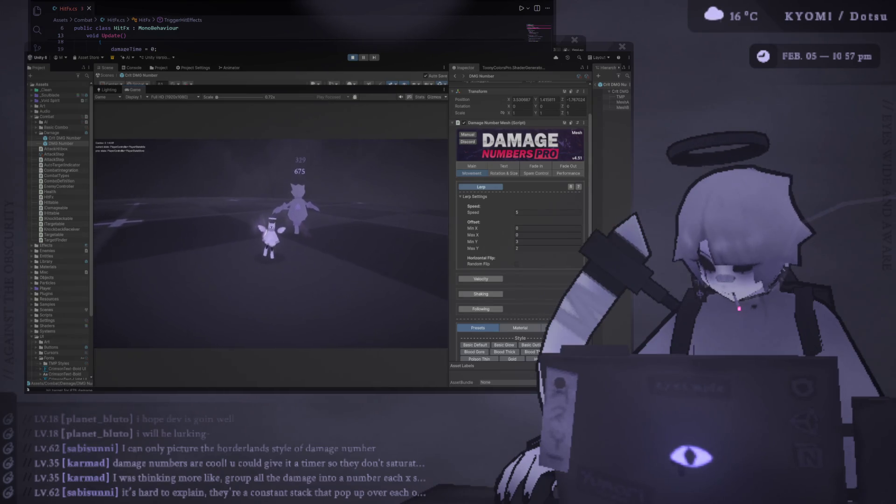
{"action": "left_click", "coordinate": [529, 241]}
{"action": "type", "text": "1"}
{"action": "key", "text": "Tab"}
{"action": "type", "text": "3"}
{"action": "key", "text": "Return"}
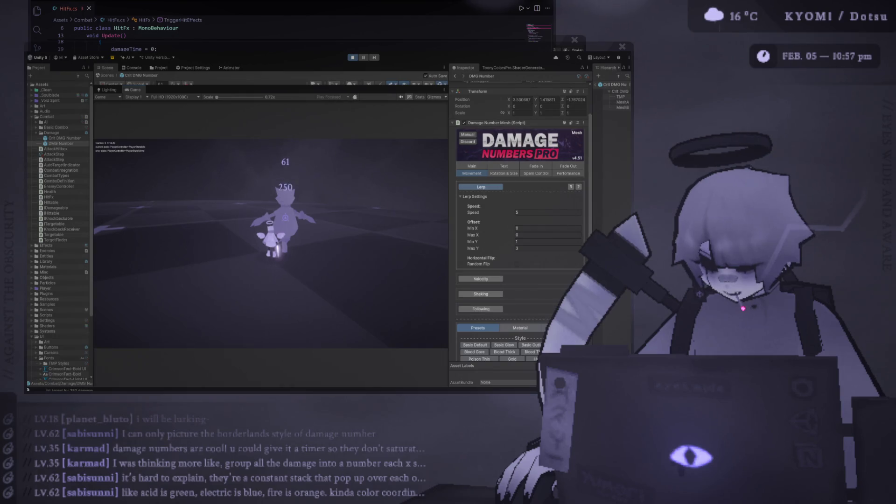
{"action": "left_click", "coordinate": [536, 166]}
Try Spam Control's Combination option, switch it back off, and exit play mode
{"action": "left_click", "coordinate": [536, 173]}
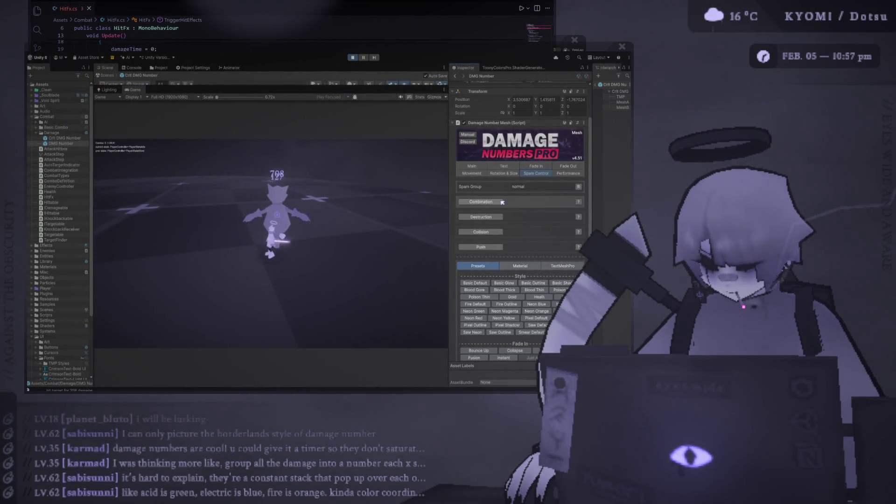
{"action": "left_click", "coordinate": [500, 202]}
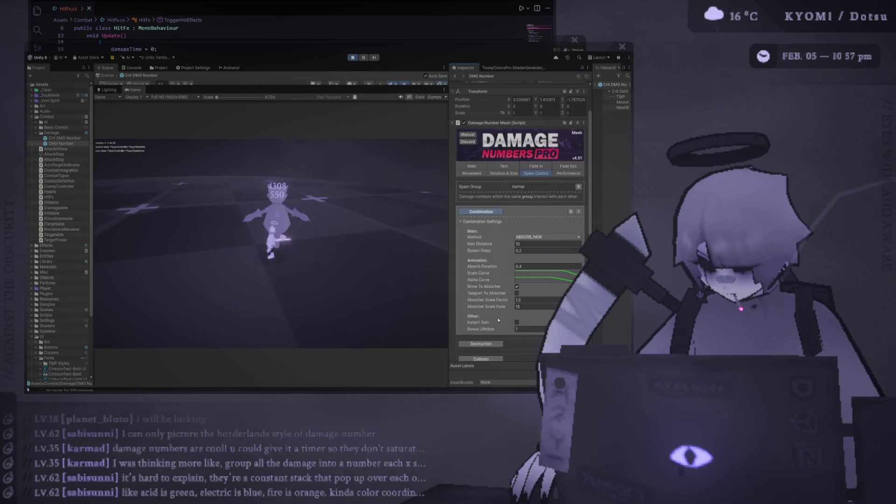
{"action": "left_click", "coordinate": [498, 223]}
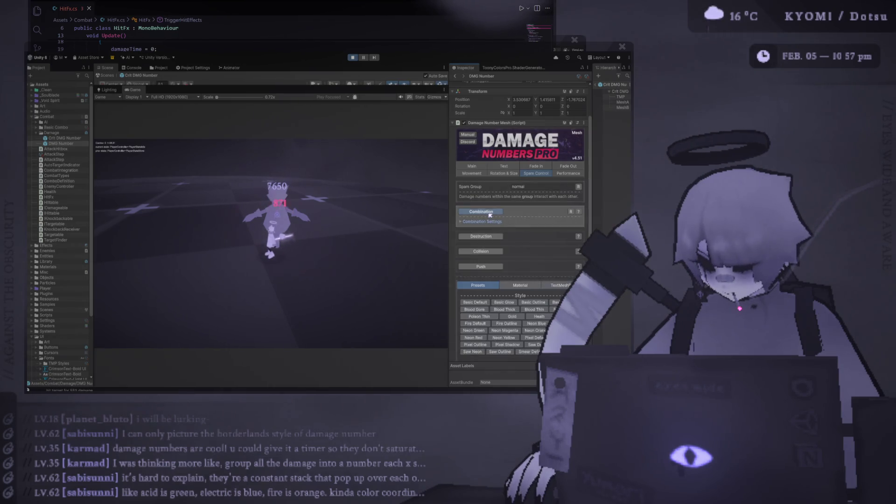
{"action": "left_click", "coordinate": [489, 213]}
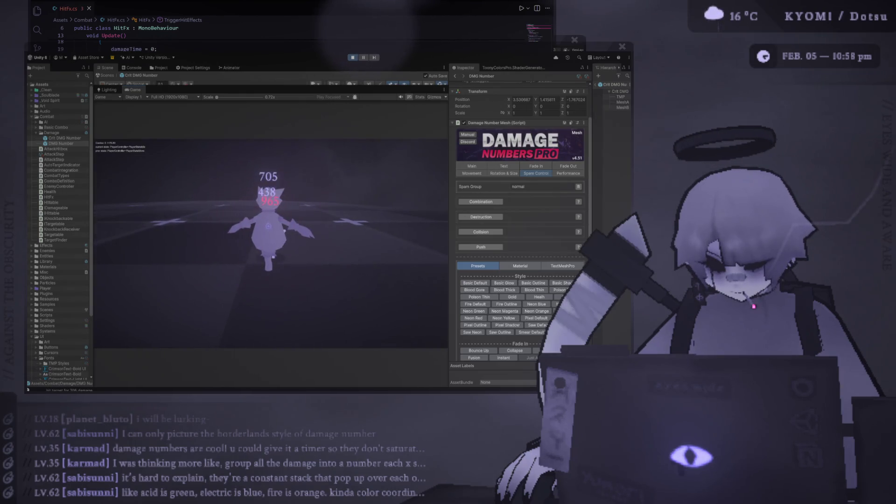
{"action": "key", "text": "ctrl+p"}
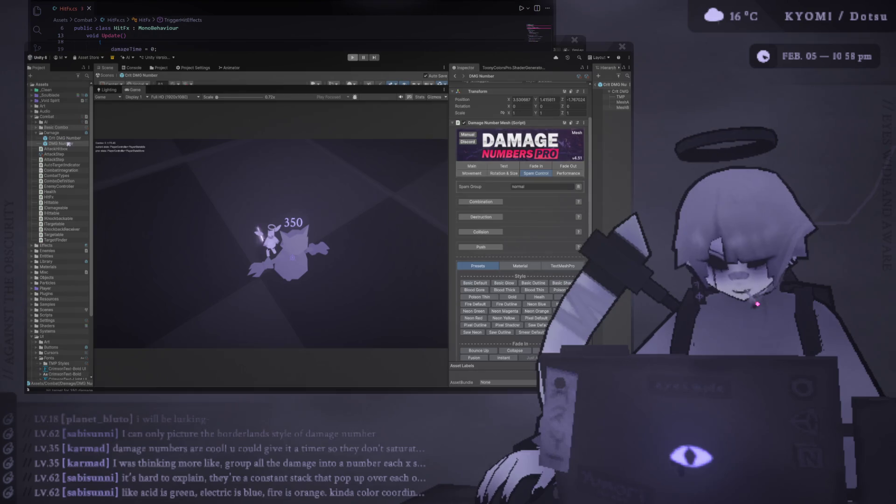
Duplicate the DMG Number prefab and name the copy Crit DMG Number
{"action": "left_click", "coordinate": [66, 138]}
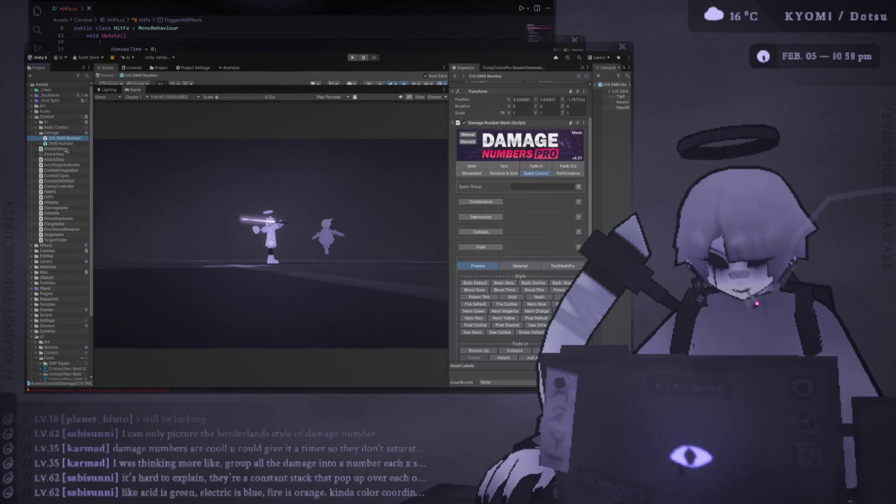
{"action": "left_click", "coordinate": [65, 143]}
{"action": "key", "text": "ctrl+d"}
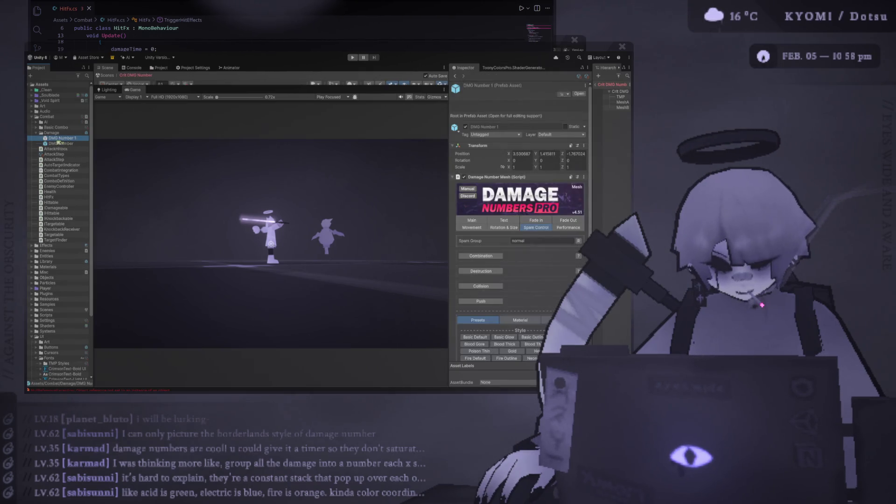
{"action": "type", "text": "Crit DMG Number"}
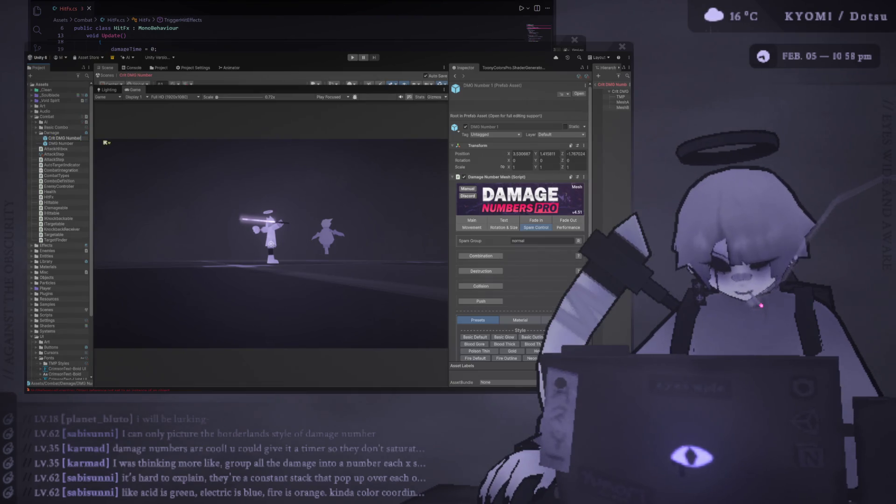
{"action": "key", "text": "Return"}
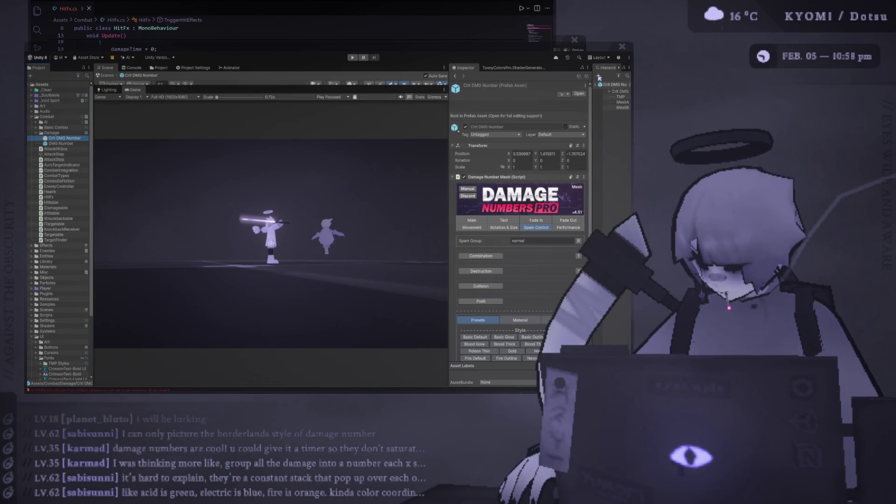
Drag Crit DMG Number into the Enemy's HitFx Critical Damage Object slot and resize panels
{"action": "left_click_drag", "start_coordinate": [589, 84], "coordinate": [533, 86]}
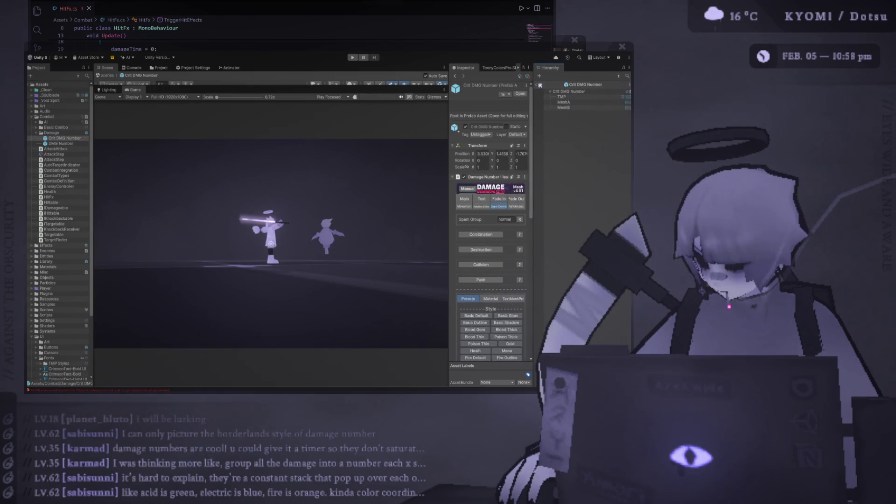
{"action": "left_click", "coordinate": [540, 85]}
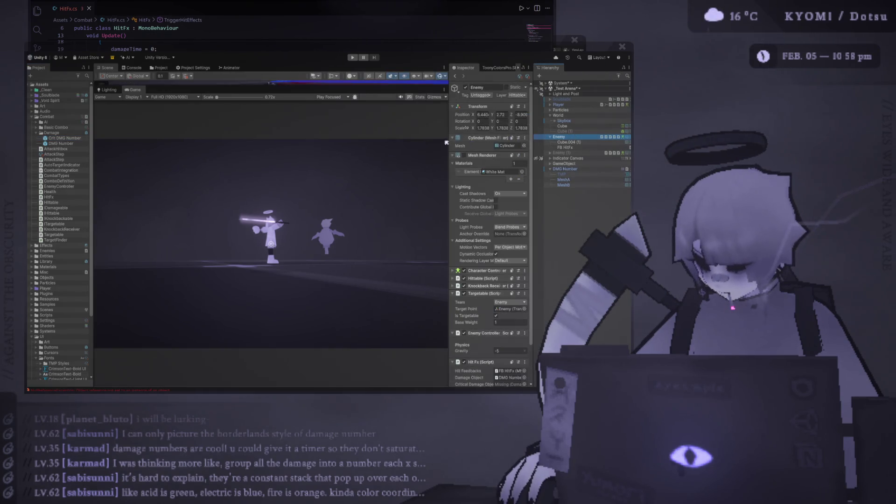
{"action": "left_click_drag", "start_coordinate": [448, 139], "coordinate": [419, 139]}
{"action": "scroll", "coordinate": [479, 262], "scroll_direction": "down", "scroll_amount": 1}
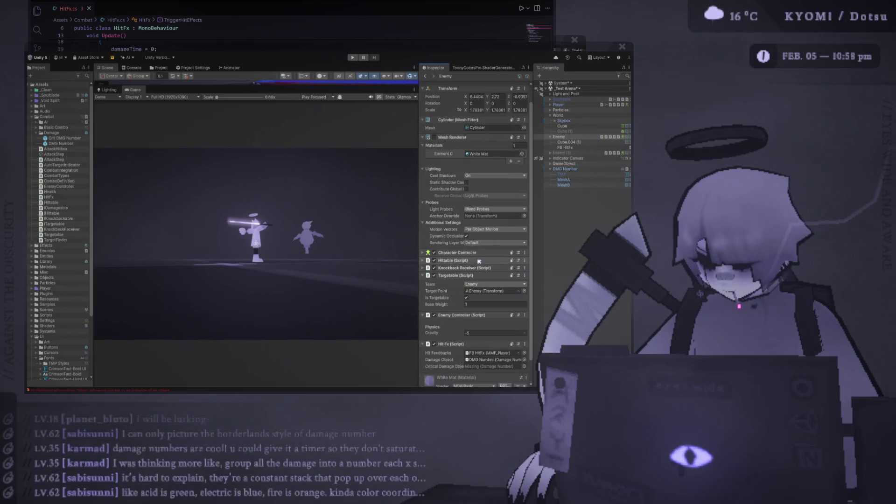
{"action": "scroll", "coordinate": [481, 266], "scroll_direction": "down", "scroll_amount": 1}
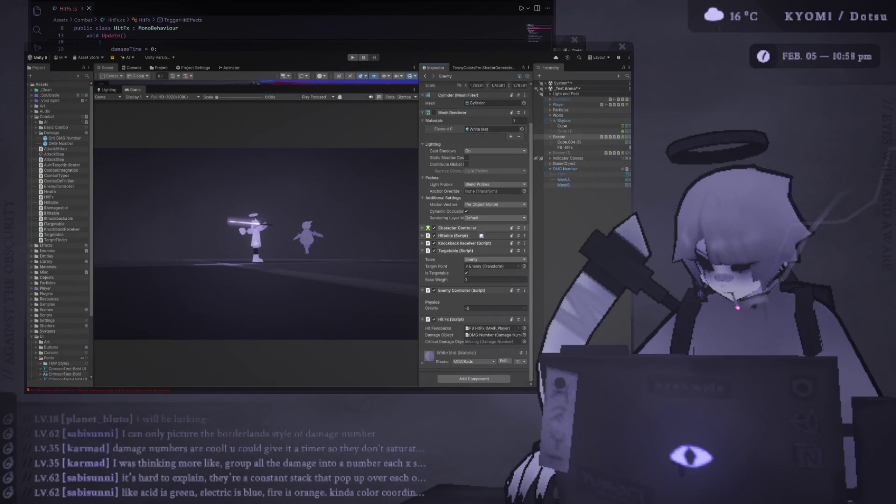
{"action": "left_click", "coordinate": [582, 147]}
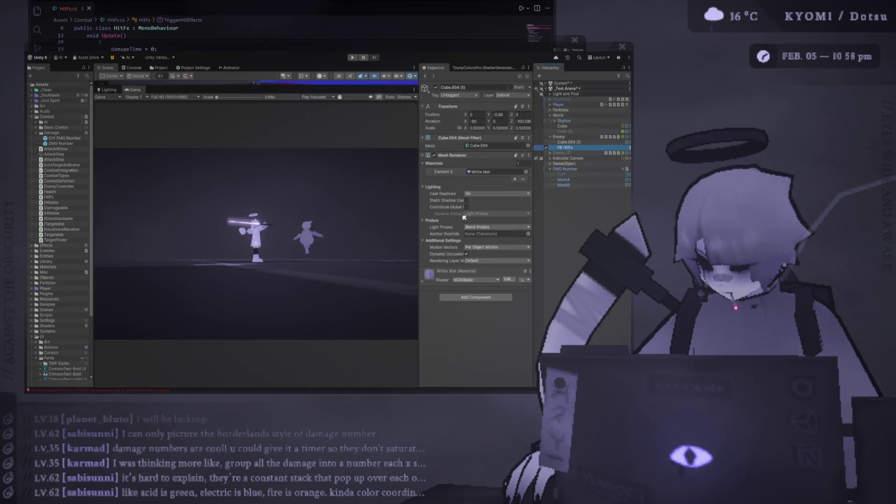
{"action": "left_click", "coordinate": [577, 137]}
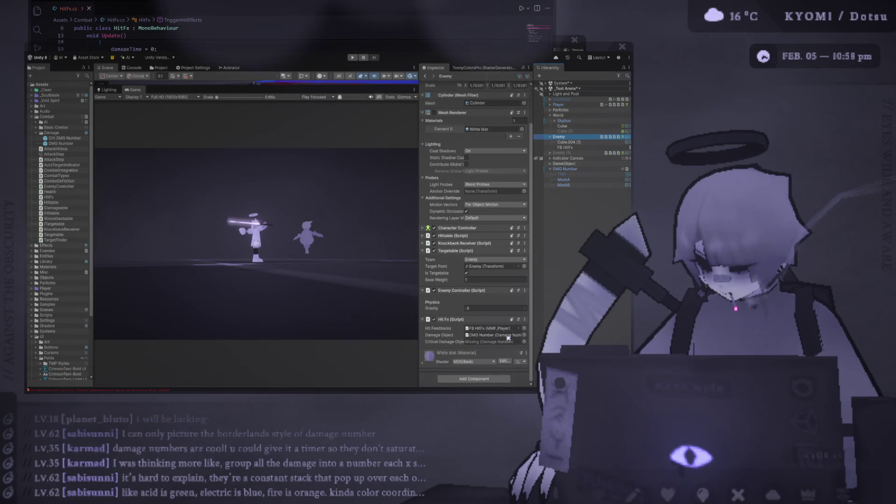
{"action": "mouse_move", "coordinate": [64, 138]}
{"action": "left_mouse_down"}
{"action": "mouse_move", "coordinate": [373, 303]}
{"action": "mouse_move", "coordinate": [493, 341]}
{"action": "left_mouse_up"}
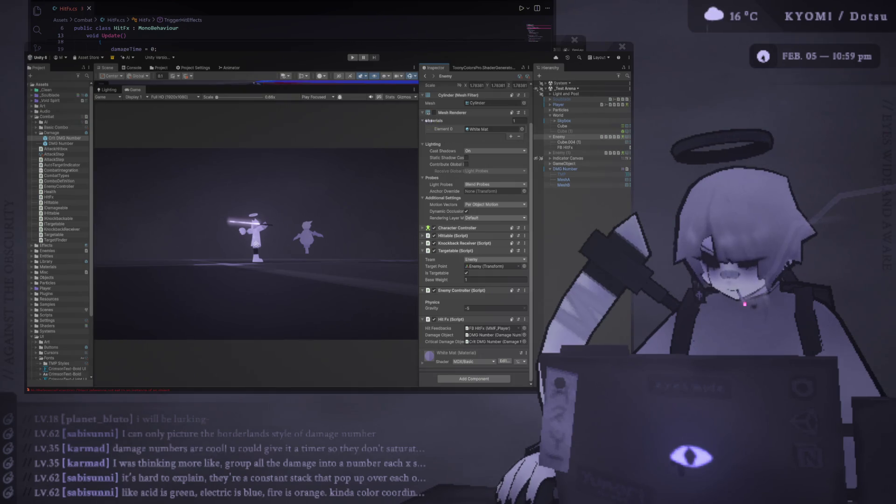
{"action": "left_click_drag", "start_coordinate": [419, 121], "coordinate": [444, 121]}
{"action": "left_click_drag", "start_coordinate": [372, 87], "coordinate": [371, 148]}
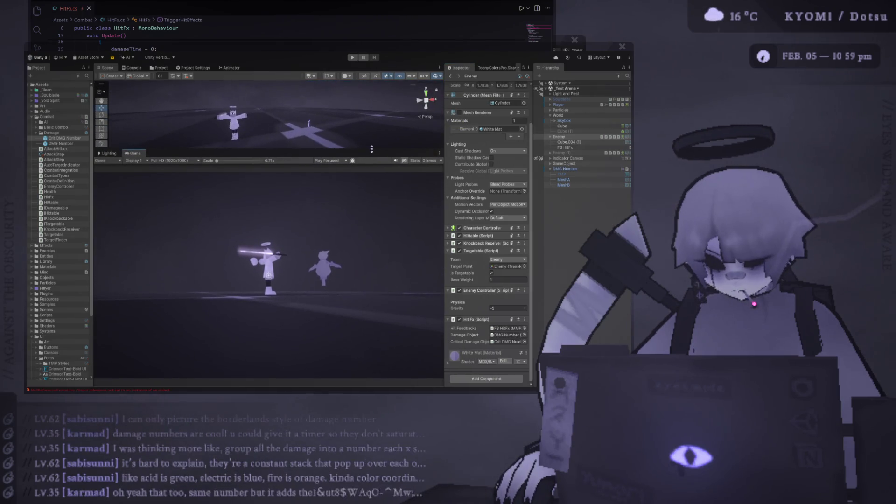
Frame the character and collapse the Scene view so the Game view fills the editor
{"action": "key", "text": "f"}
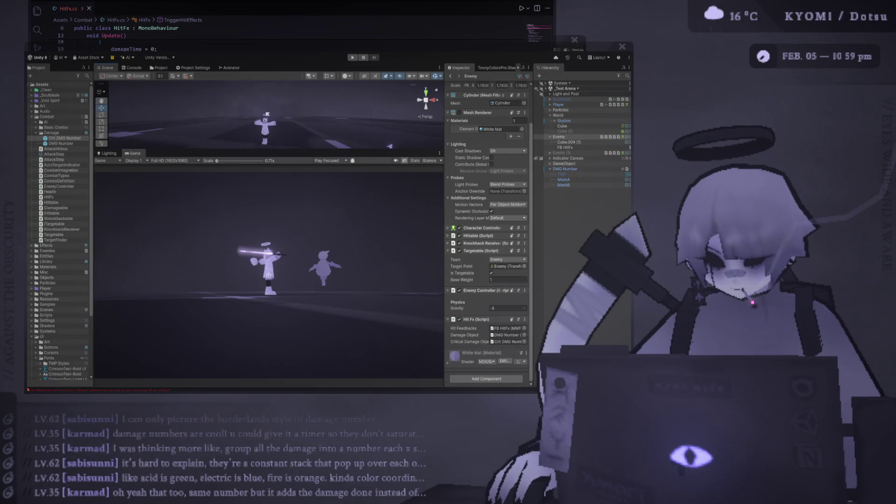
{"action": "left_click_drag", "start_coordinate": [268, 150], "coordinate": [354, 70]}
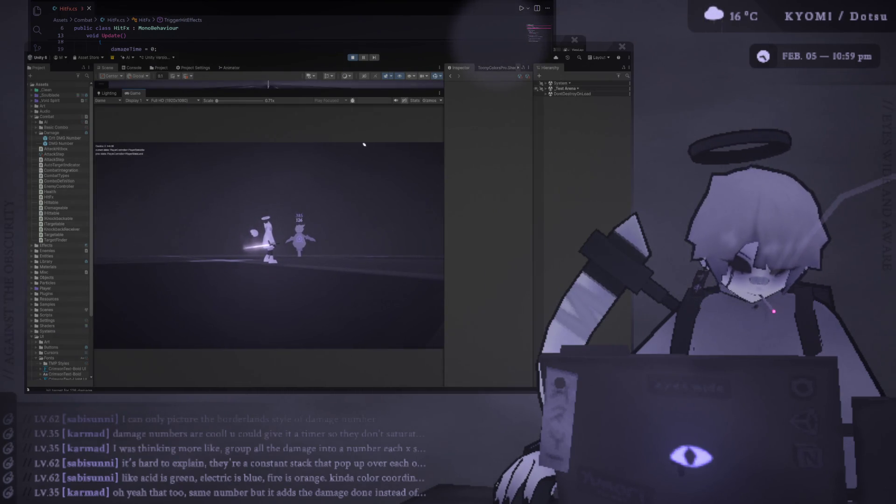
{"action": "left_click_drag", "start_coordinate": [444, 176], "coordinate": [511, 179]}
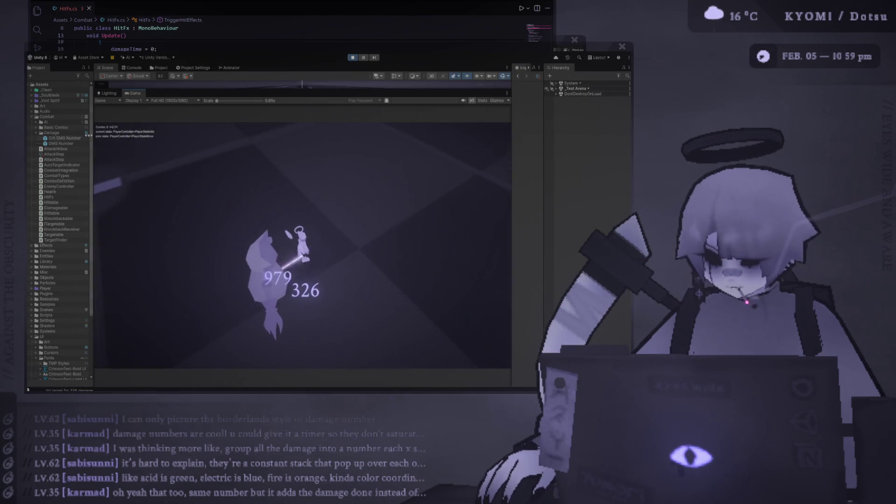
{"action": "left_click", "coordinate": [65, 138]}
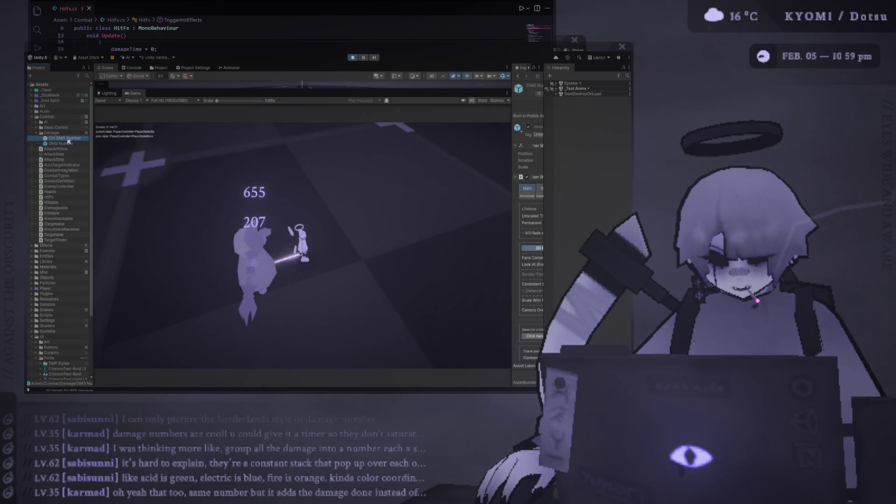
Enable Instant Gain in the Crit DMG Number's Spam Control combination settings
{"action": "left_click_drag", "start_coordinate": [511, 164], "coordinate": [402, 163]}
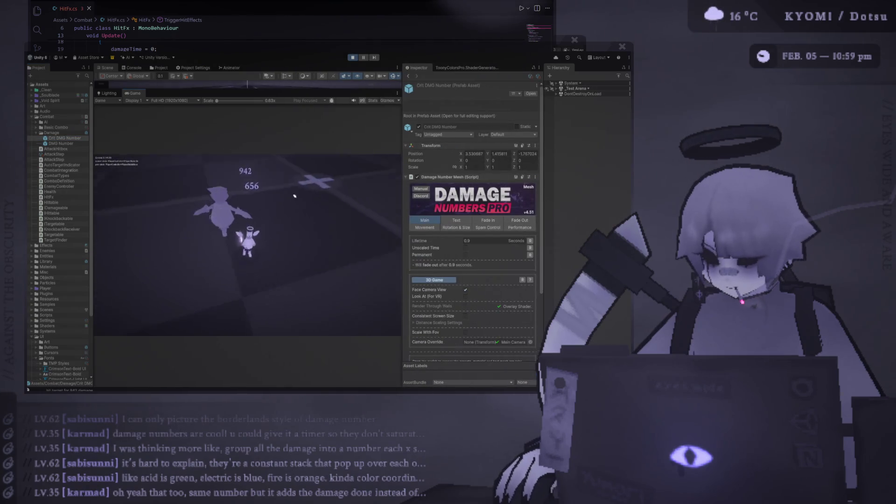
{"action": "left_click", "coordinate": [490, 227]}
{"action": "left_click", "coordinate": [434, 275]}
{"action": "scroll", "coordinate": [483, 286], "scroll_direction": "down", "scroll_amount": 3}
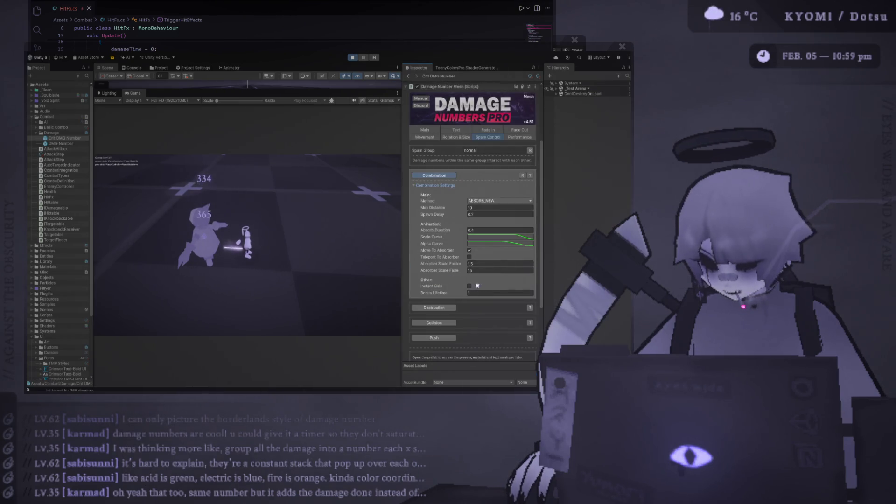
{"action": "left_click", "coordinate": [470, 285]}
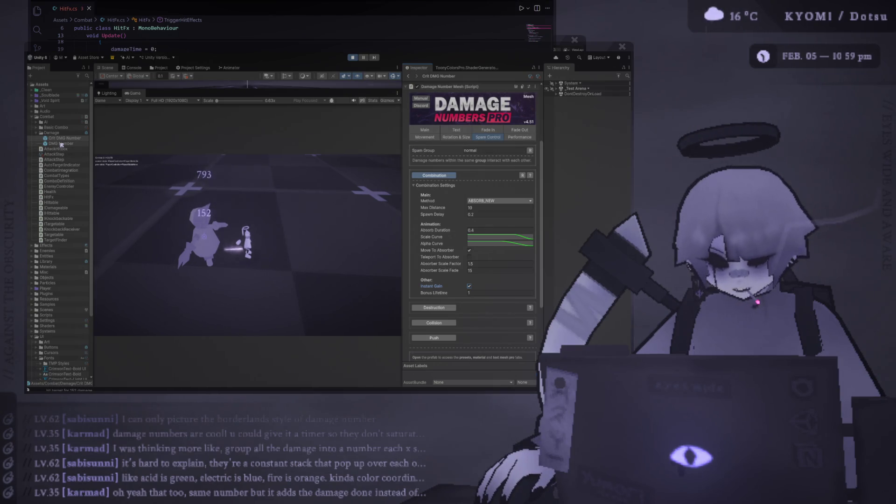
Review the crit prefab's Main and Text settings, then show DMG Number's Spam Control
{"action": "left_click", "coordinate": [425, 130]}
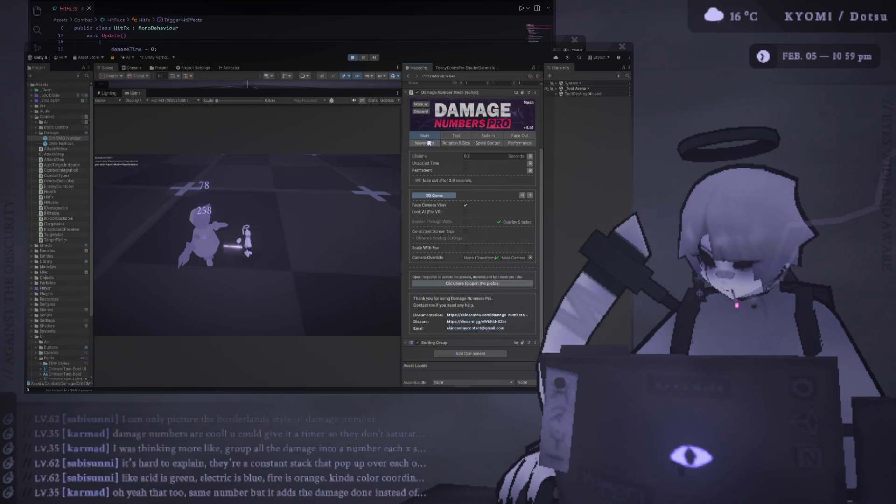
{"action": "left_click", "coordinate": [456, 135]}
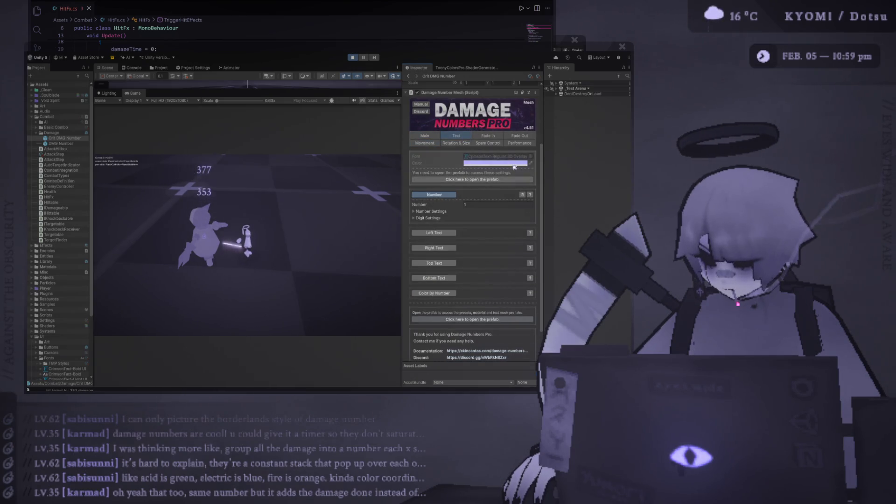
{"action": "left_click", "coordinate": [511, 179]}
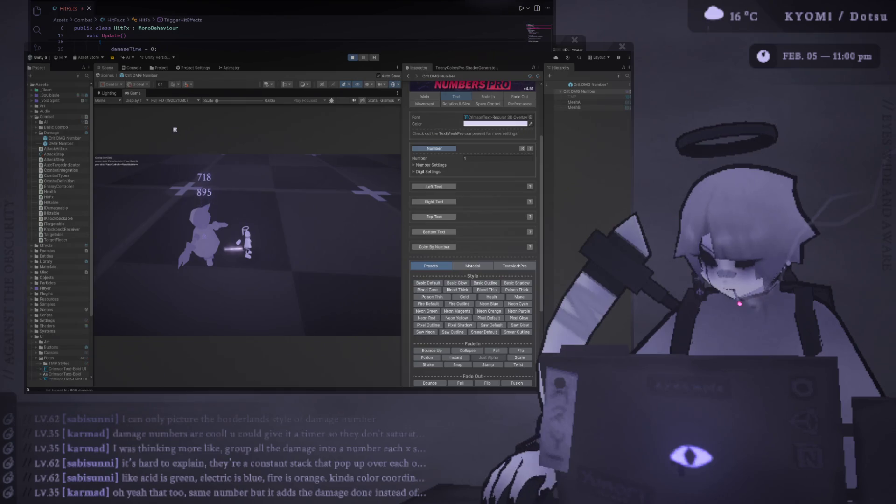
{"action": "left_click", "coordinate": [63, 144]}
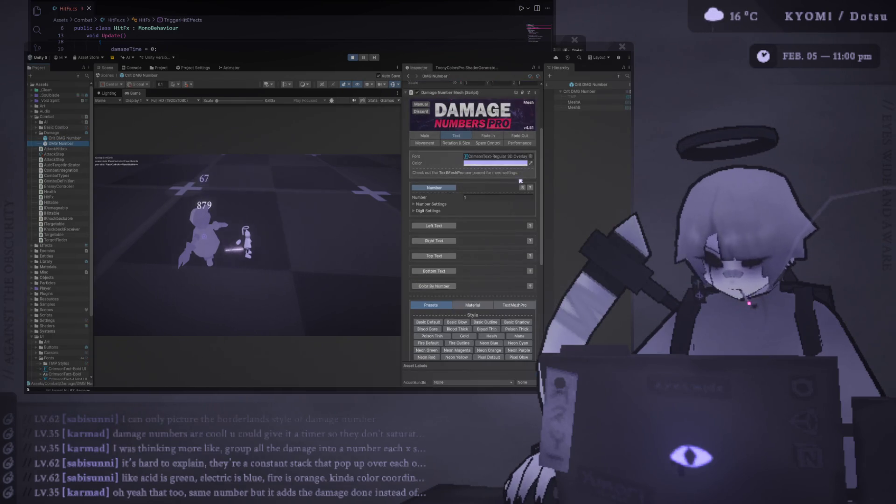
{"action": "left_click", "coordinate": [64, 139]}
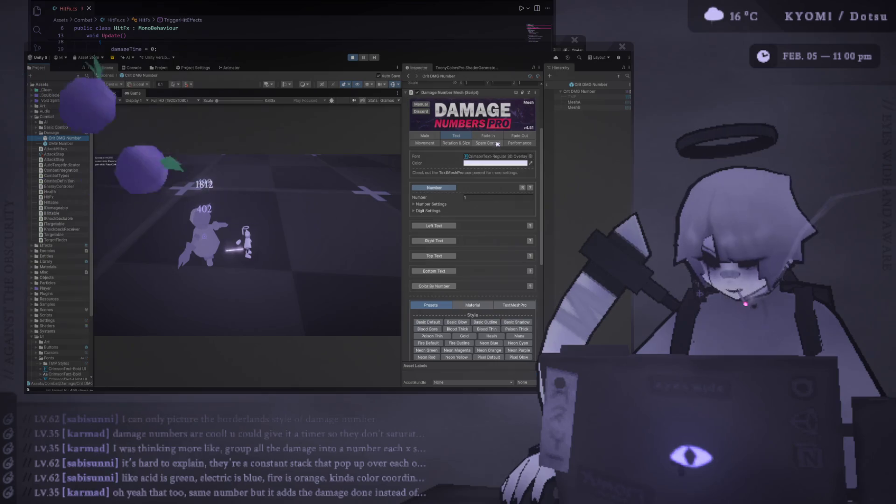
{"action": "left_click", "coordinate": [495, 144]}
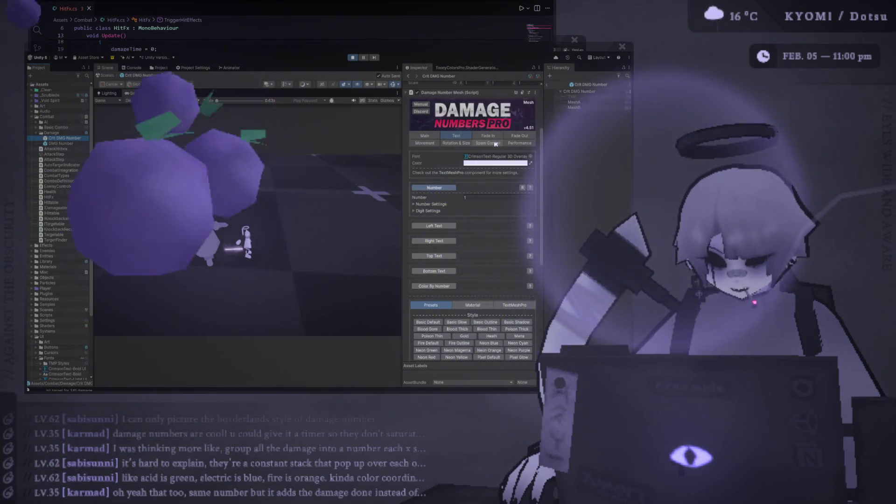
{"action": "left_click", "coordinate": [63, 143]}
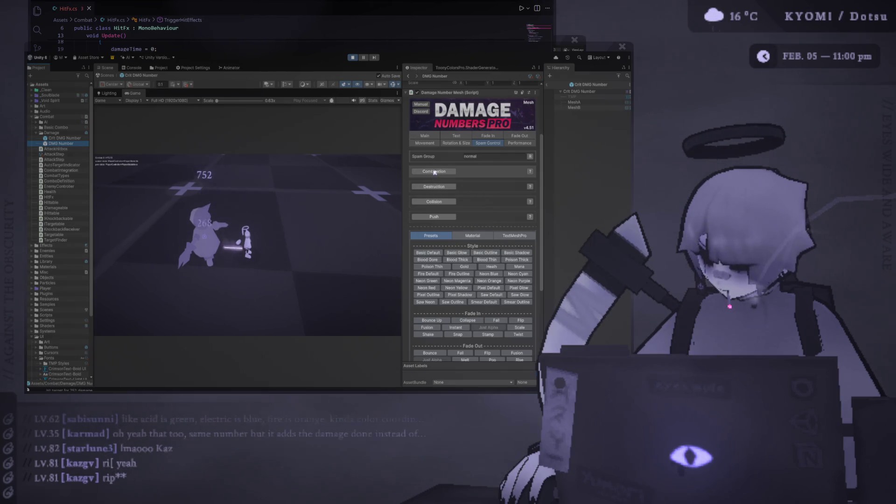
Set DMG Number's combination Spawn Delay to 0 and Absorb Duration to 0
{"action": "left_click", "coordinate": [434, 171]}
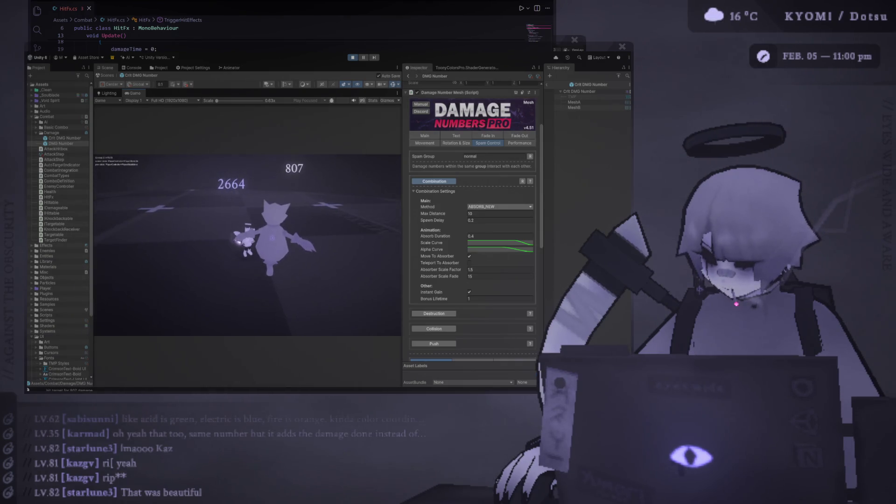
{"action": "key", "text": "alt+Tab"}
{"action": "left_click", "coordinate": [481, 219]}
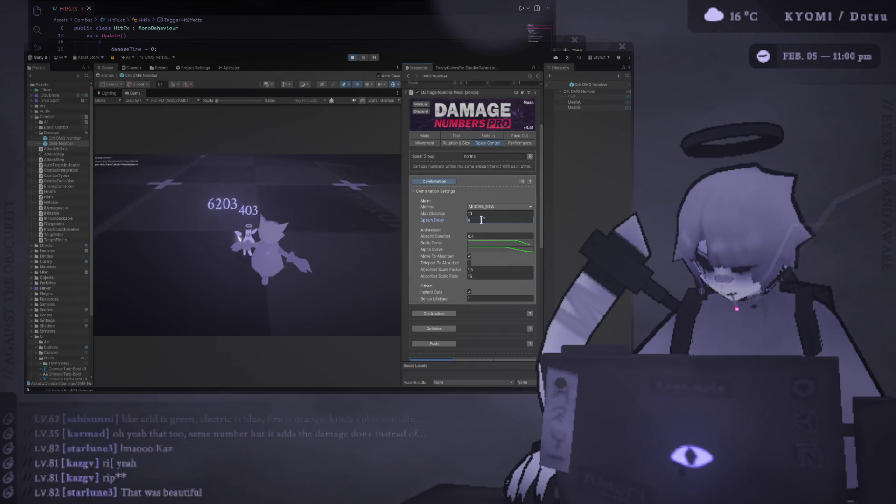
{"action": "left_click", "coordinate": [480, 235]}
{"action": "type", "text": "0"}
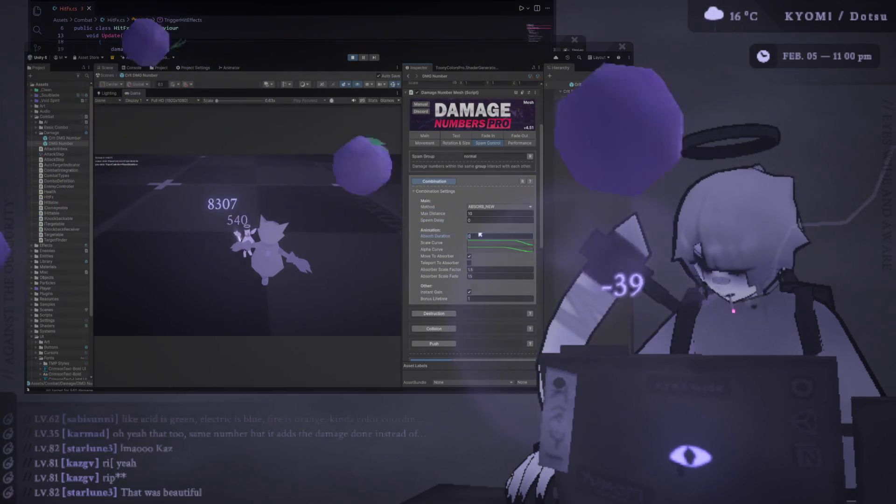
{"action": "key", "text": "Return"}
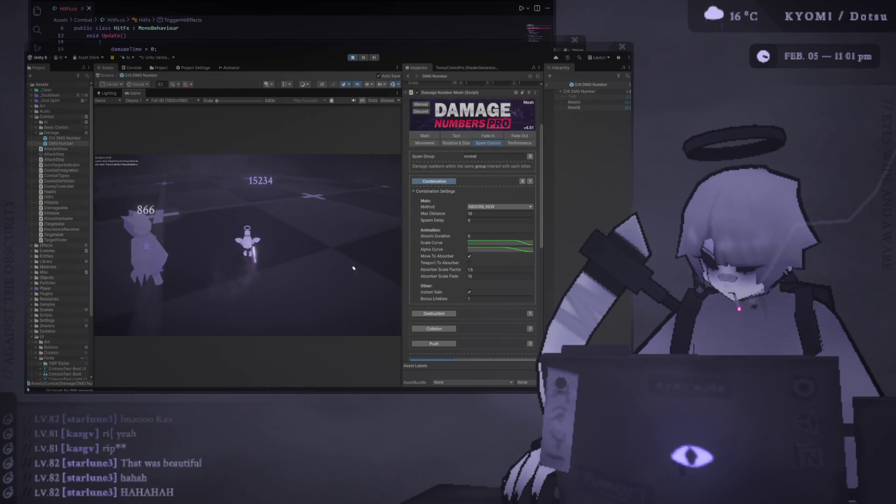
{"action": "scroll", "coordinate": [465, 296], "scroll_direction": "down", "scroll_amount": 5}
Expand DMG Number's Following > Follow Settings to review follow speed and drag
{"action": "scroll", "coordinate": [465, 297], "scroll_direction": "up", "scroll_amount": 5}
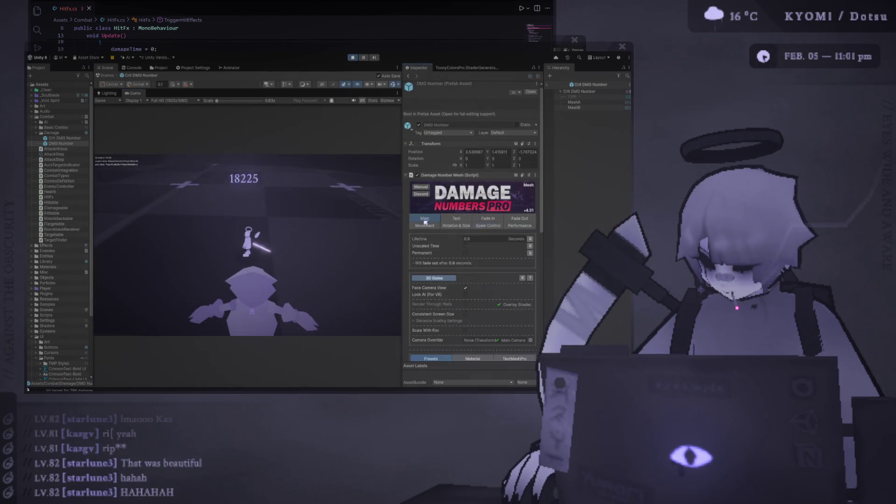
{"action": "scroll", "coordinate": [457, 307], "scroll_direction": "down", "scroll_amount": 5}
{"action": "scroll", "coordinate": [458, 307], "scroll_direction": "up", "scroll_amount": 3}
{"action": "left_click", "coordinate": [444, 246]}
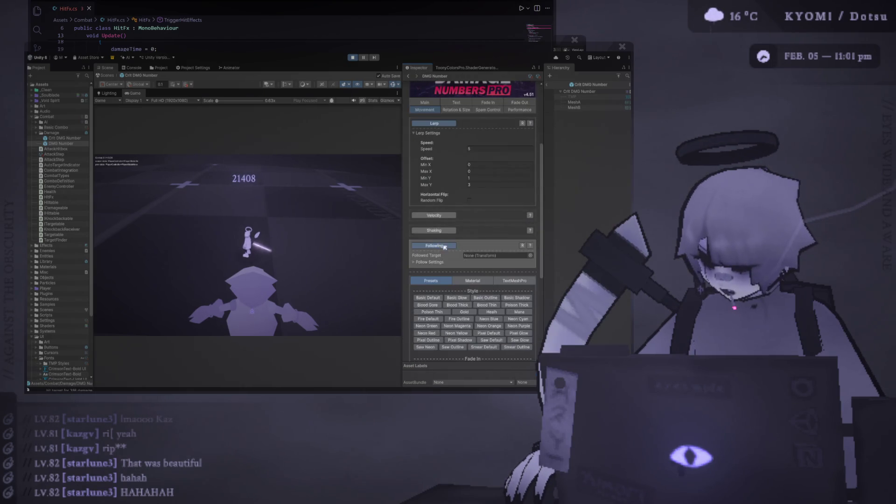
{"action": "left_click", "coordinate": [494, 261]}
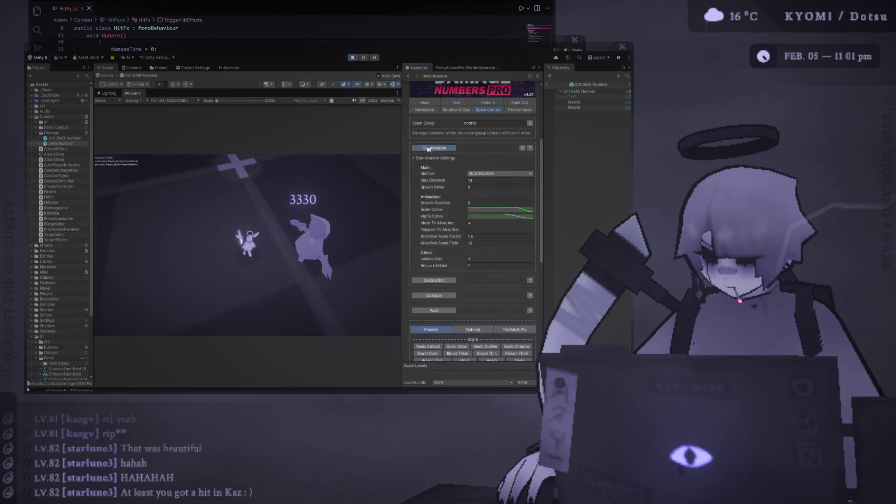
Turn off Combination in DMG Number's Spam Control so each hit shows separately
{"action": "left_click", "coordinate": [489, 110]}
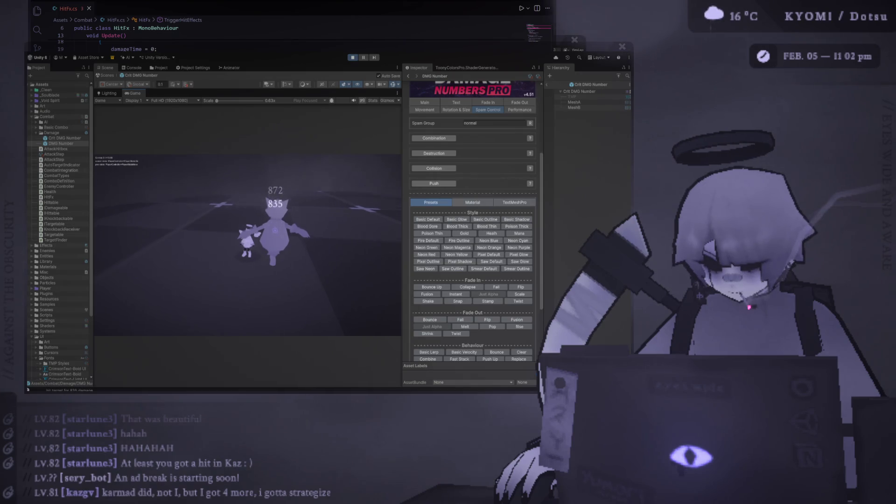
{"action": "left_click_drag", "start_coordinate": [92, 162], "coordinate": [100, 162]}
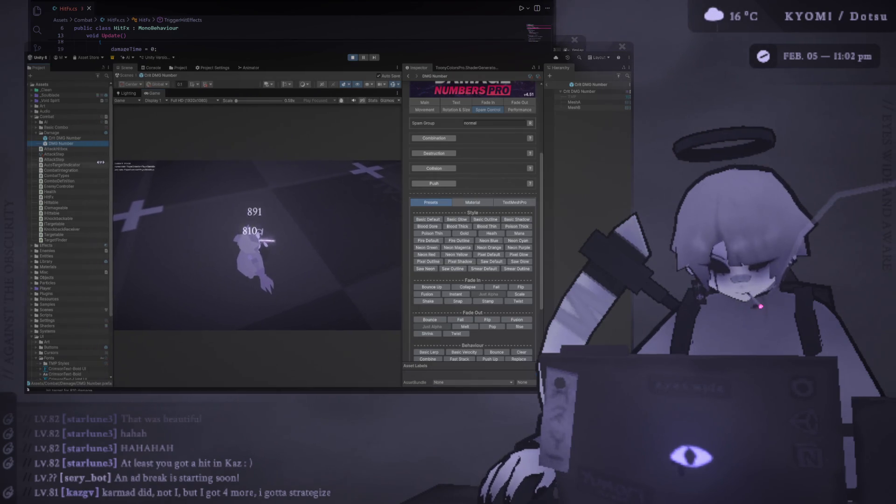
Inspect the face settings of the CrimsonText-Regular Atlas Material in UI/Fonts
{"action": "scroll", "coordinate": [93, 299], "scroll_direction": "down", "scroll_amount": 5}
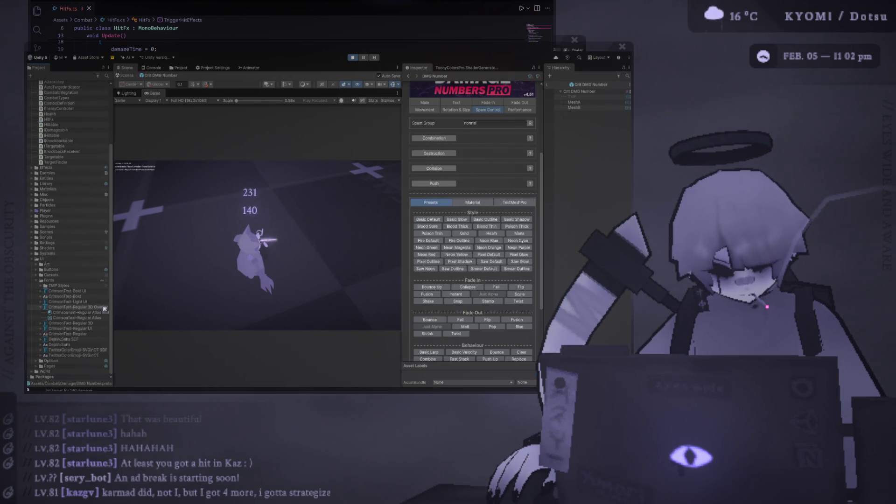
{"action": "left_click", "coordinate": [104, 307]}
{"action": "left_click", "coordinate": [104, 312]}
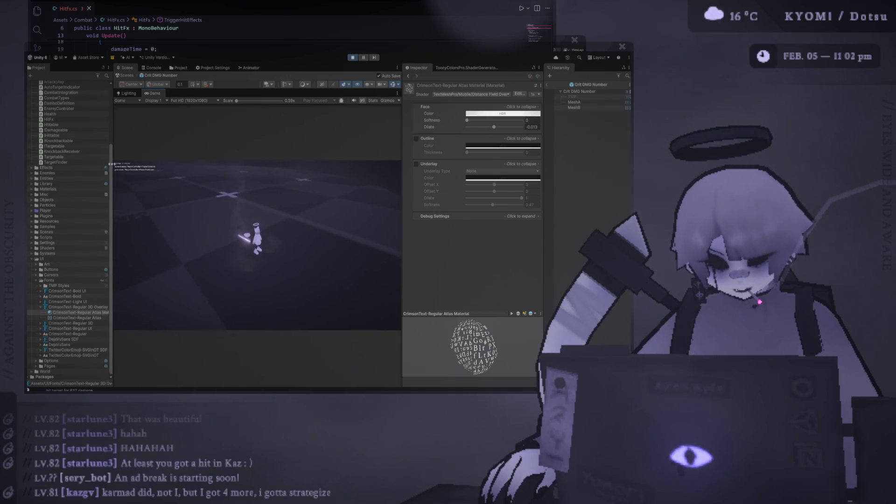
{"action": "left_click", "coordinate": [264, 164]}
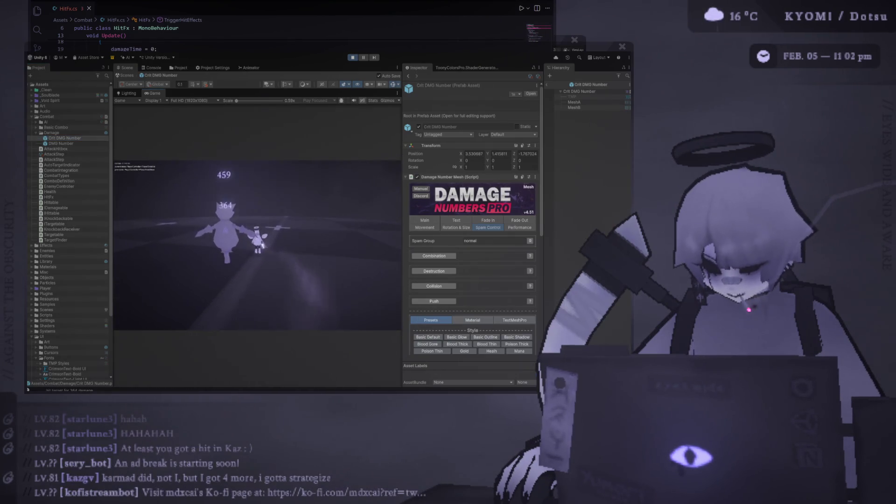
Set Transform Scale to 0.8 on DMG Number and 1.2 on Crit DMG Number
{"action": "key", "text": "alt+Tab"}
{"action": "key", "text": "alt+Tab"}
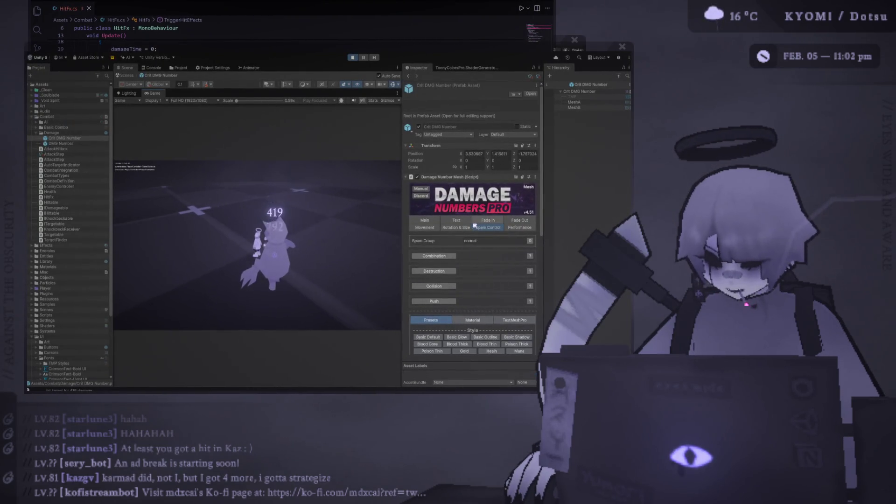
{"action": "left_click", "coordinate": [79, 145]}
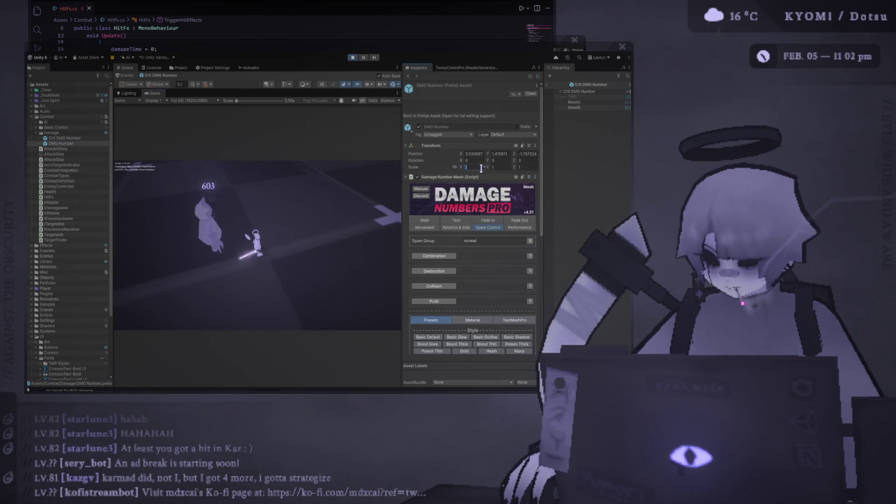
{"action": "left_click", "coordinate": [497, 167]}
{"action": "type", "text": "0.8"}
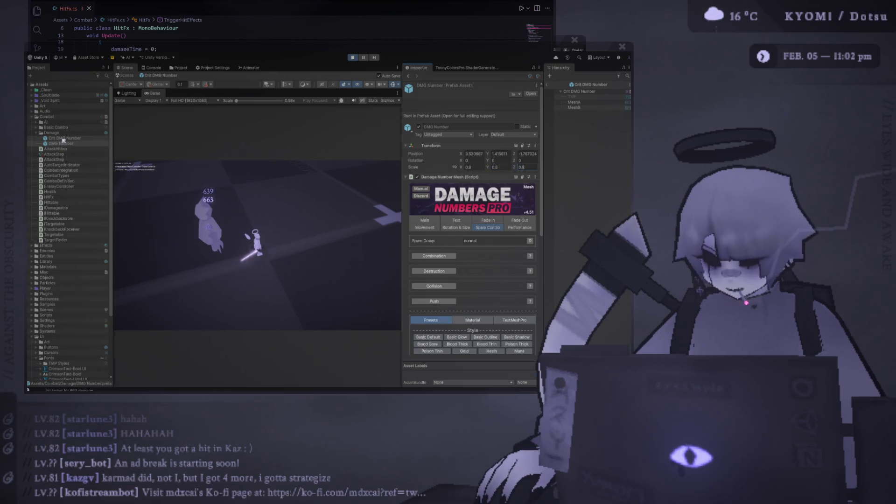
{"action": "left_click", "coordinate": [65, 138]}
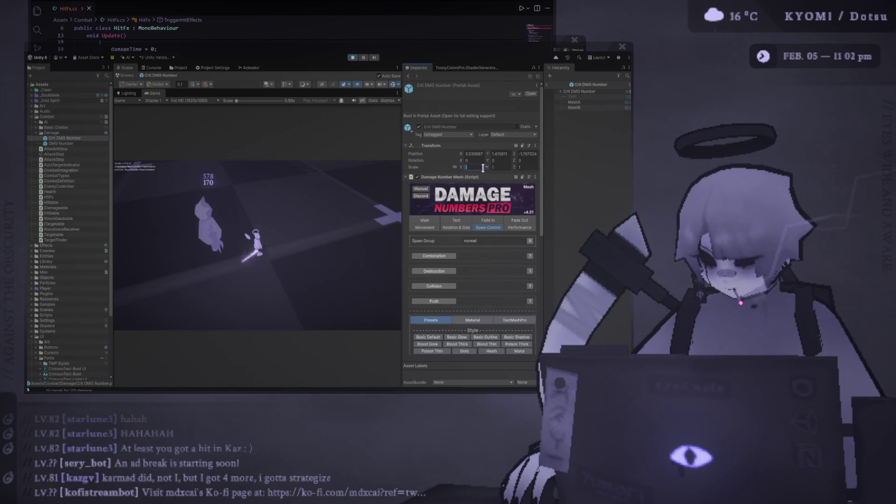
{"action": "type", "text": "1.2"}
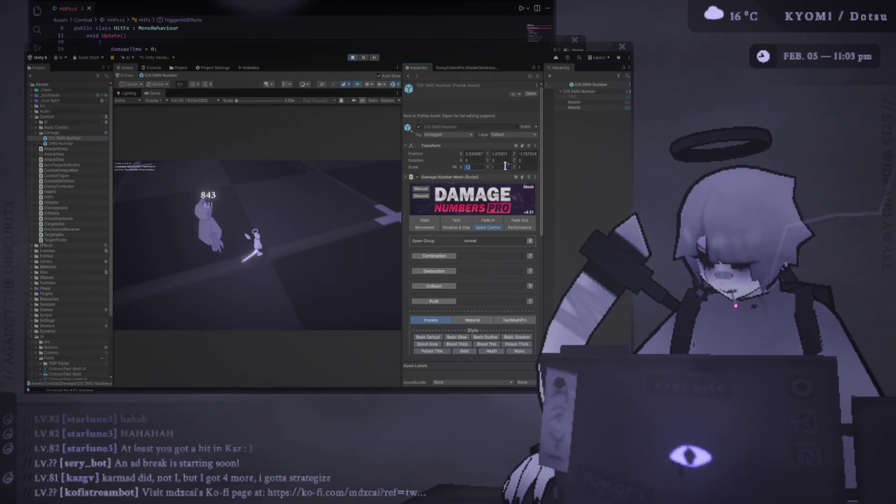
{"action": "type", "text": "1.2"}
{"action": "key", "text": "Return"}
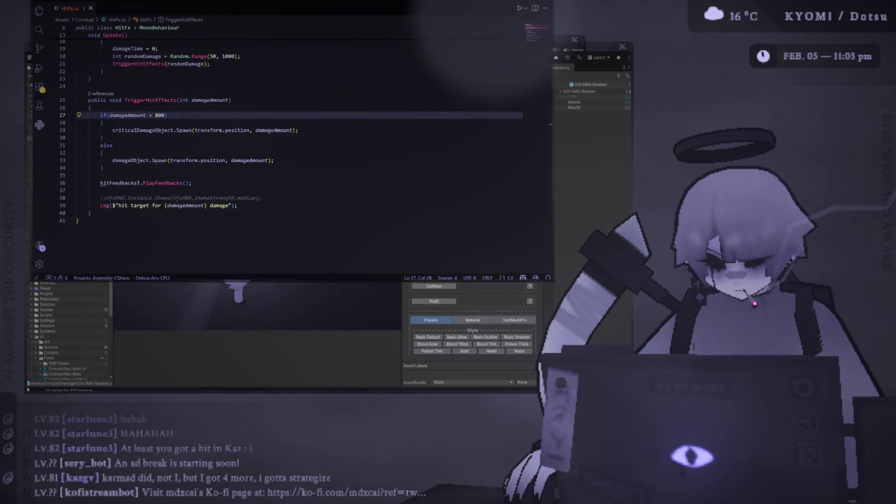
{"action": "left_click", "coordinate": [425, 220]}
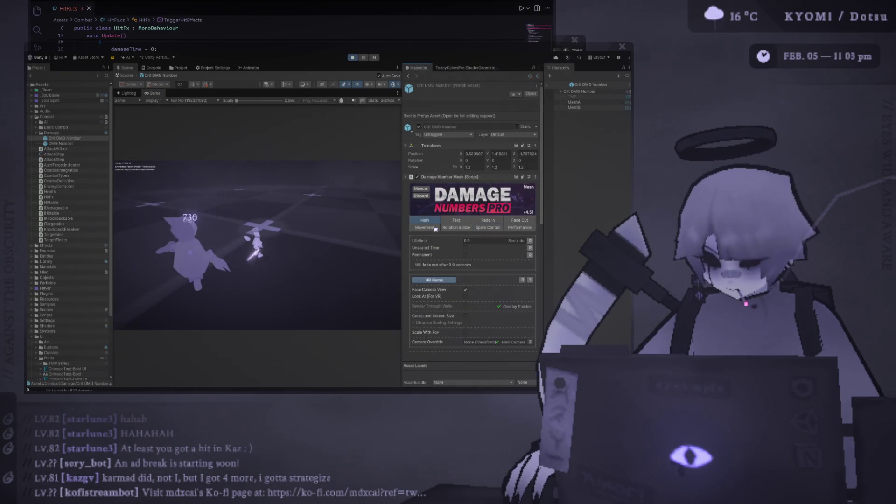
{"action": "left_click", "coordinate": [436, 228]}
Enable crit number shaking with 0.01 X and Y offset, then exit Play mode for HitFx.cs
{"action": "scroll", "coordinate": [443, 252], "scroll_direction": "down", "scroll_amount": 4}
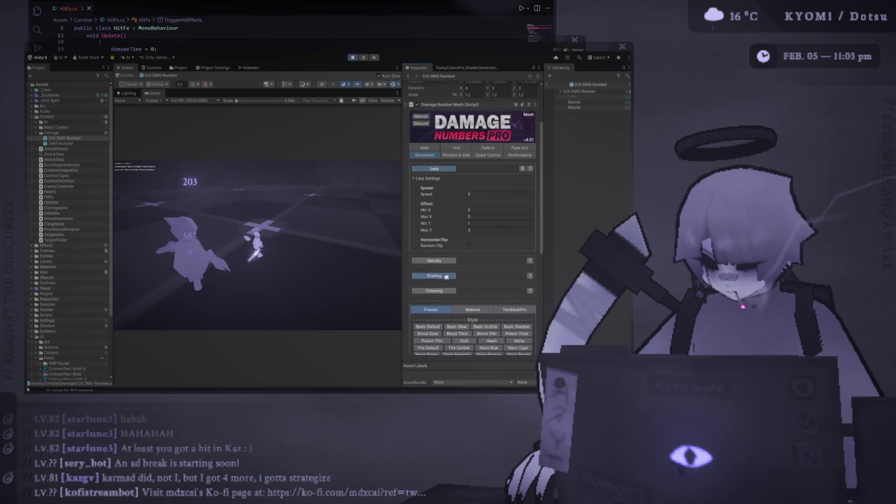
{"action": "left_click", "coordinate": [446, 277]}
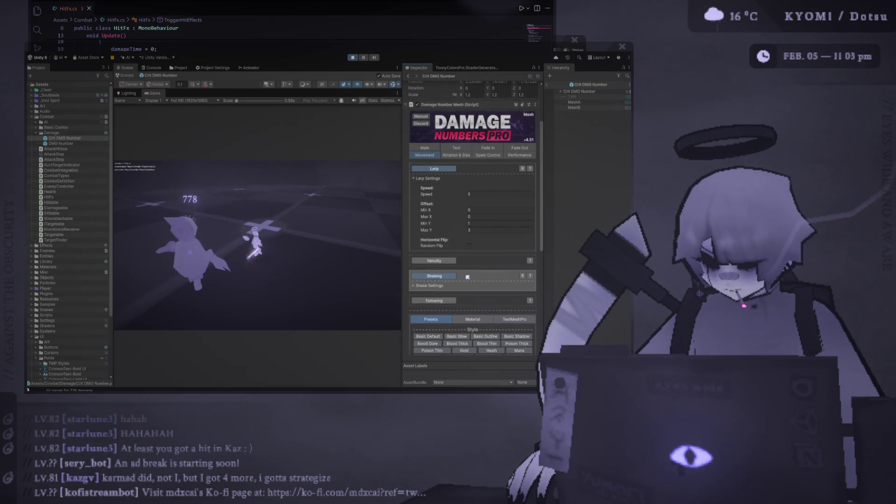
{"action": "left_click", "coordinate": [428, 285]}
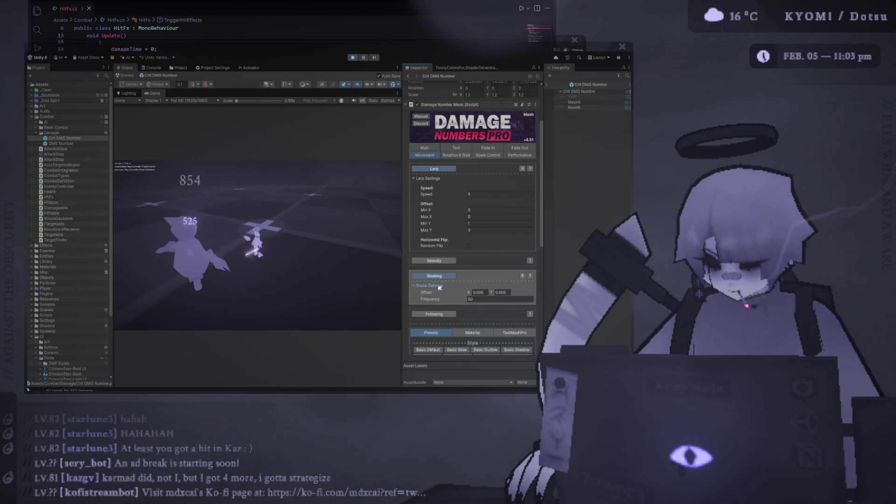
{"action": "left_click", "coordinate": [484, 298]}
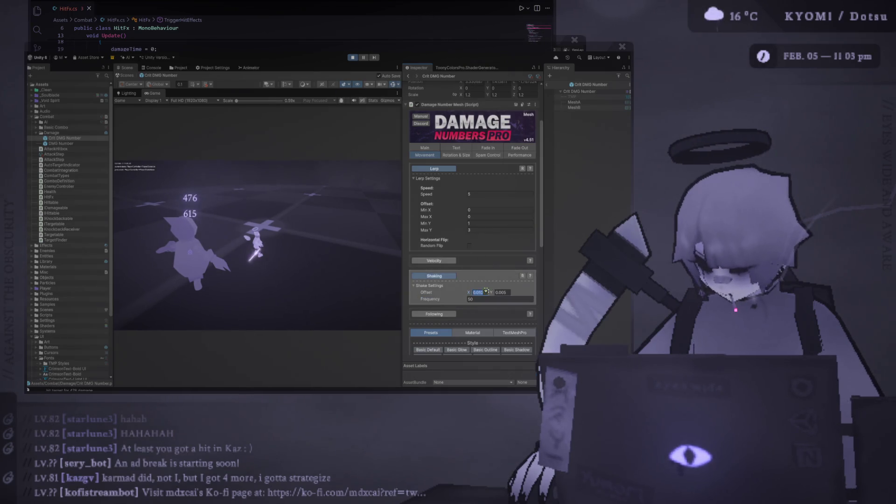
{"action": "type", "text": "0.01"}
{"action": "key", "text": "Tab"}
{"action": "type", "text": "0.010"}
{"action": "left_click", "coordinate": [313, 245]}
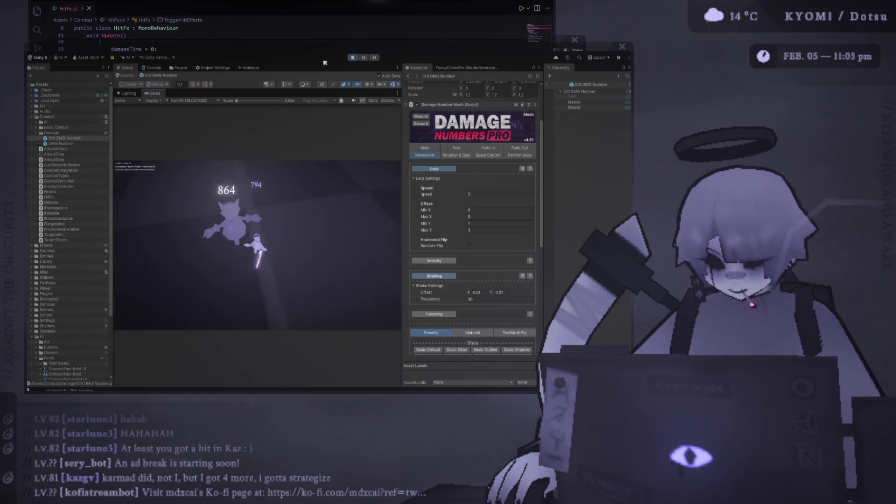
{"action": "key", "text": "ctrl+p"}
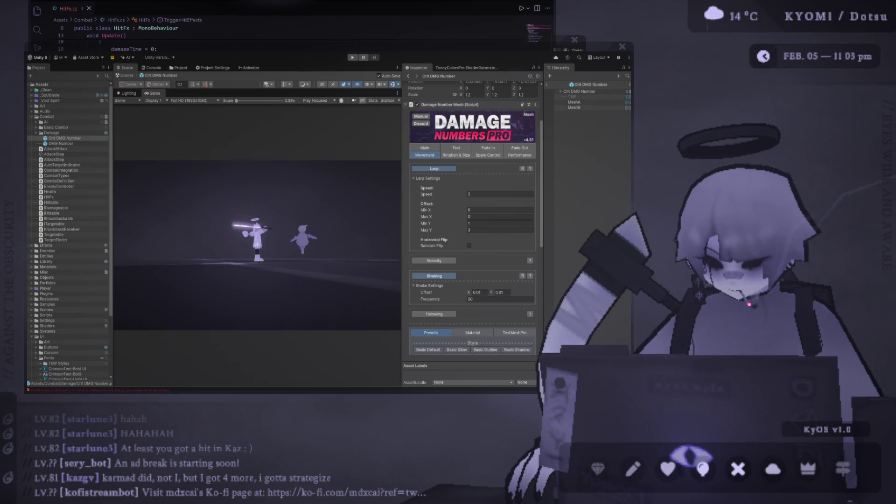
{"action": "key", "text": "alt+Tab"}
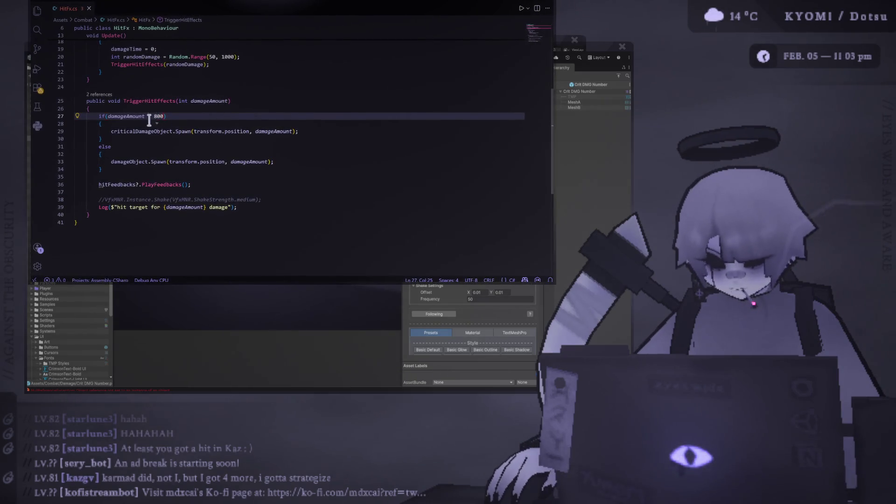